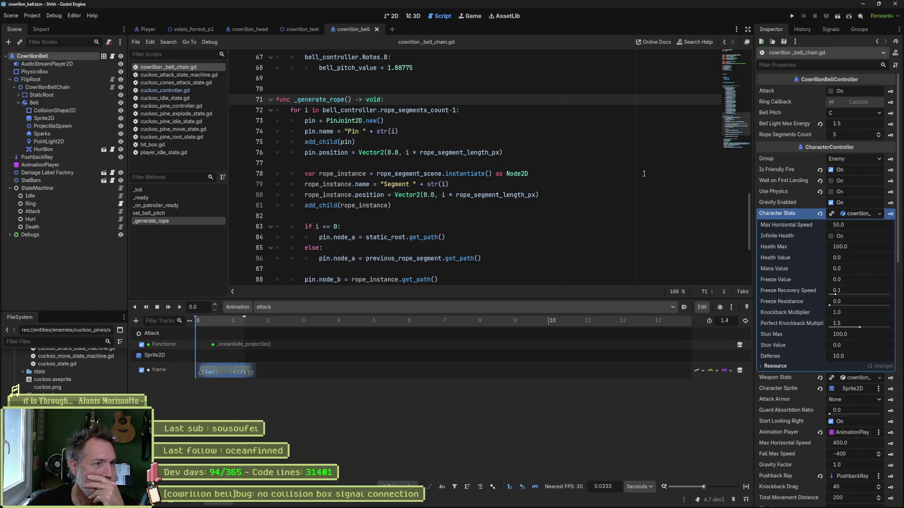
Step: Close every script tab except cowrillon_bell_chain.gd, then open character_controller.gd via quick search 'chara'
right_click(185, 69)
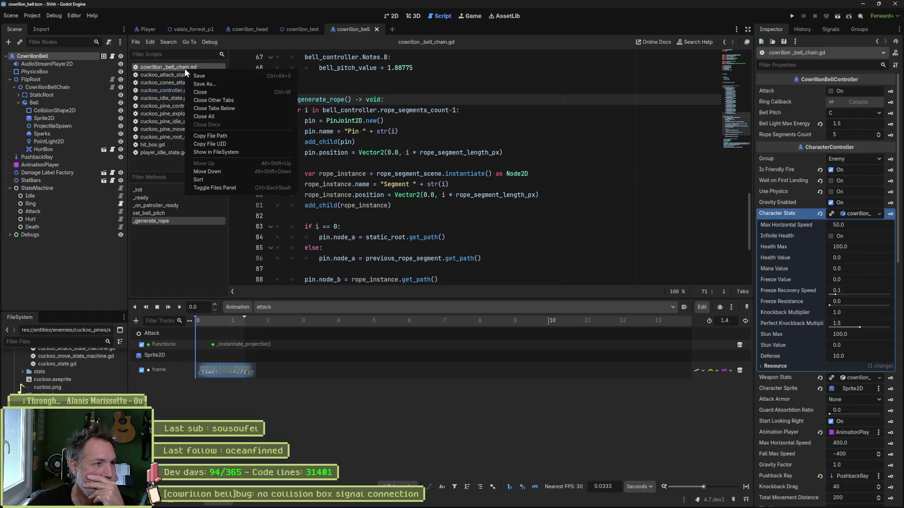
click(256, 100)
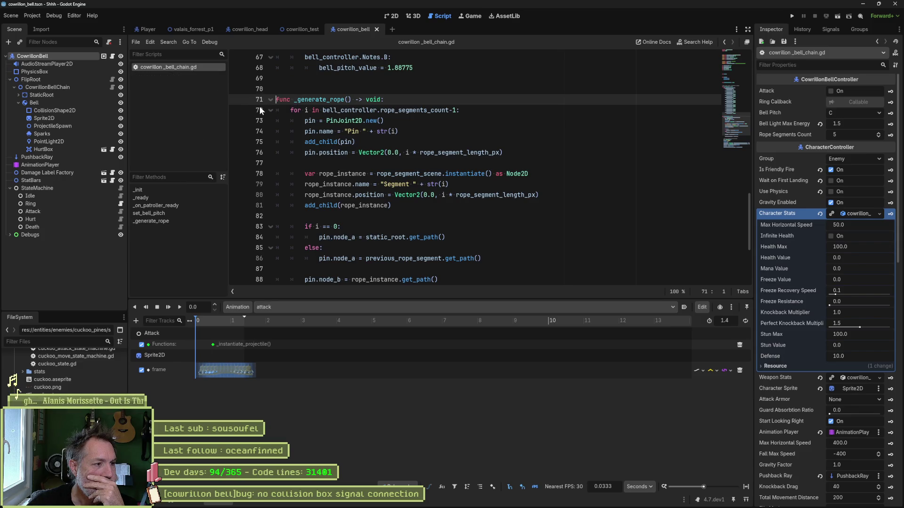
key(shift+alt+o)
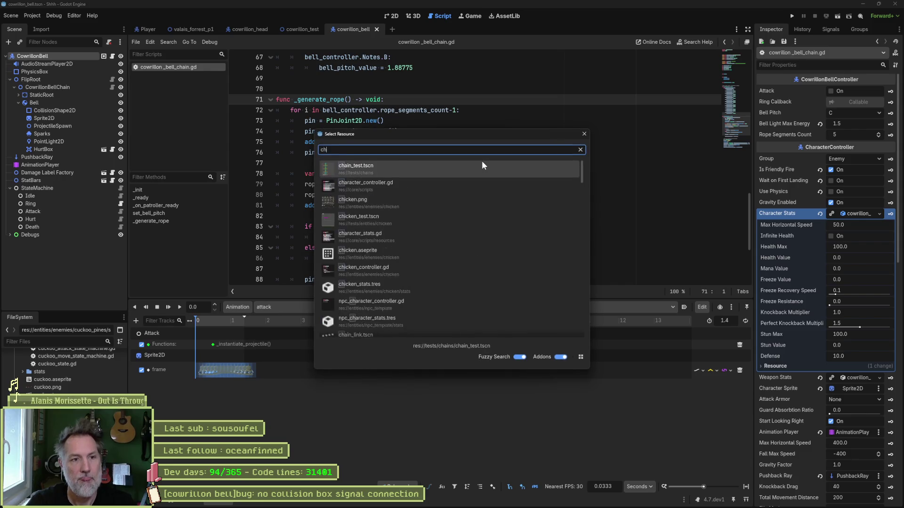
text(chara)
click(481, 162)
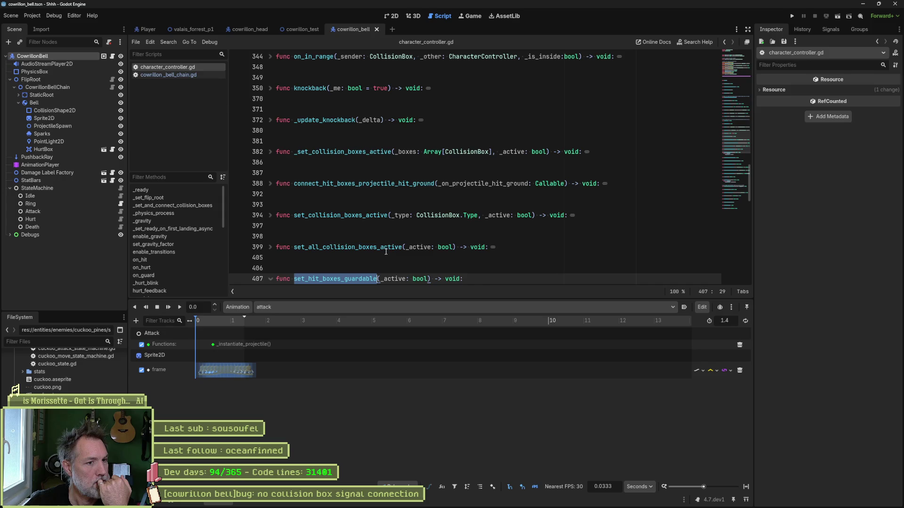
Step: Review _set_and_connect_collision_boxes in character_controller.gd, then return to cowrillon_bell_chain.gd
click(362, 184)
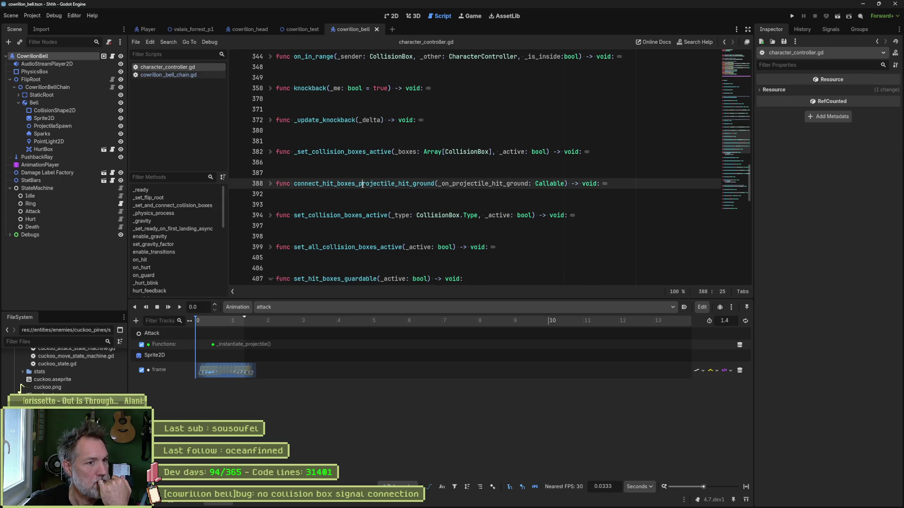
scroll(360, 181, up, 1)
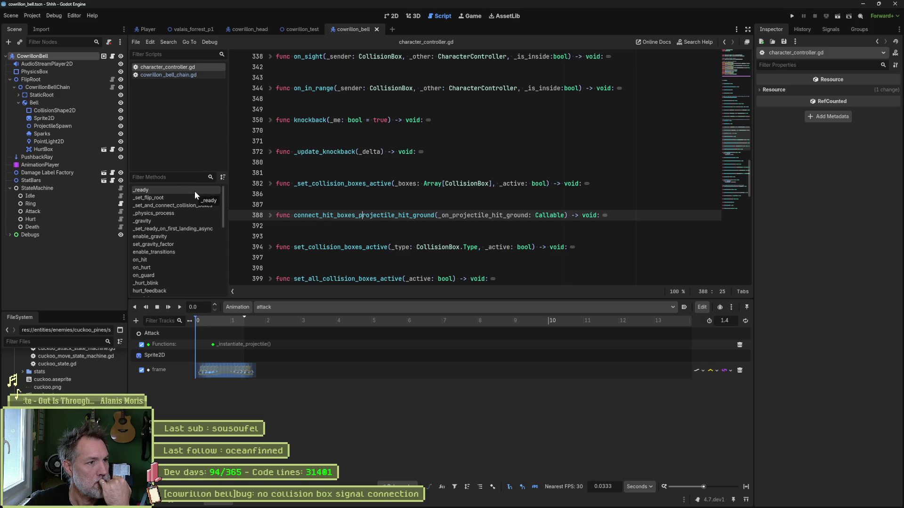
click(189, 205)
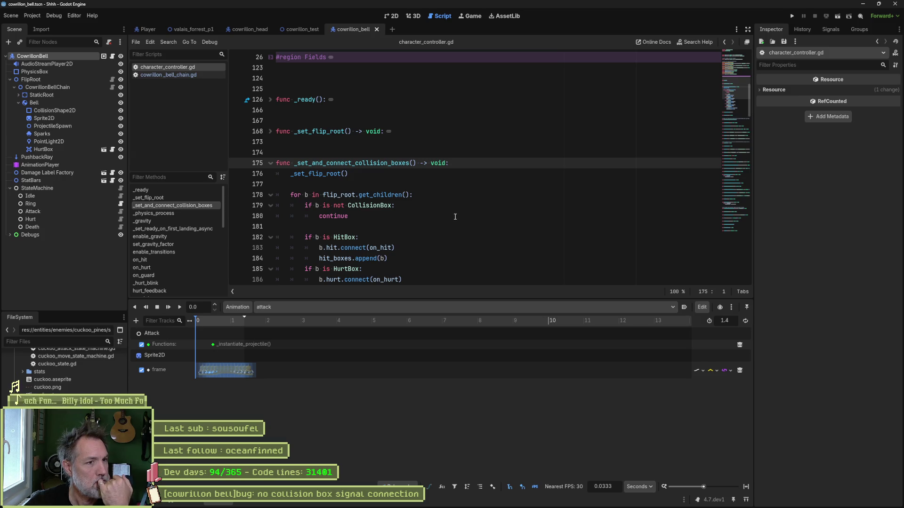
scroll(453, 216, down, 2)
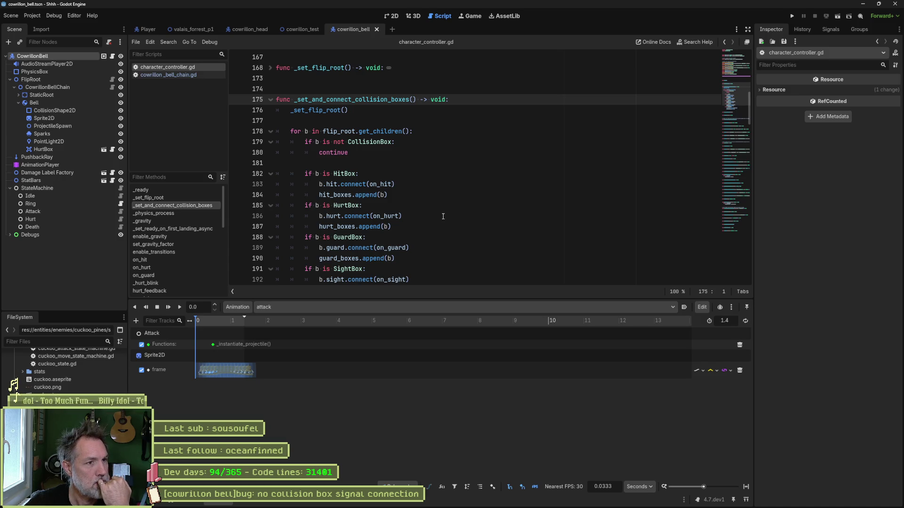
double_click(360, 100)
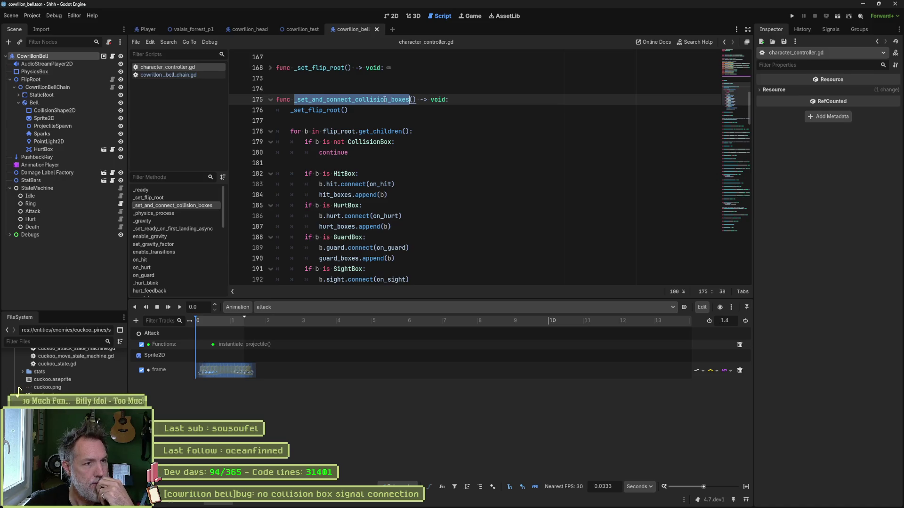
click(186, 77)
Step: Inspect the Bell node's physics and the CowrillonBell root's properties, then return to character_controller.gd
double_click(322, 99)
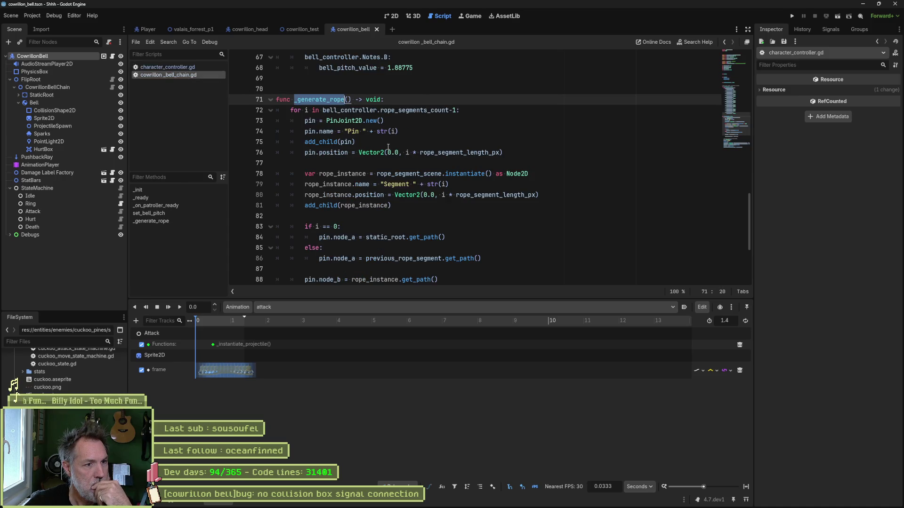
scroll(372, 165, down, 4)
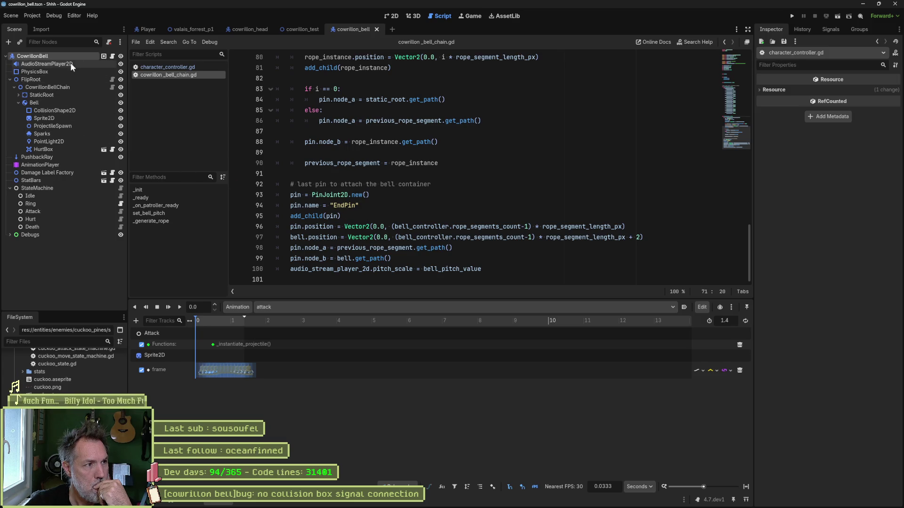
click(68, 102)
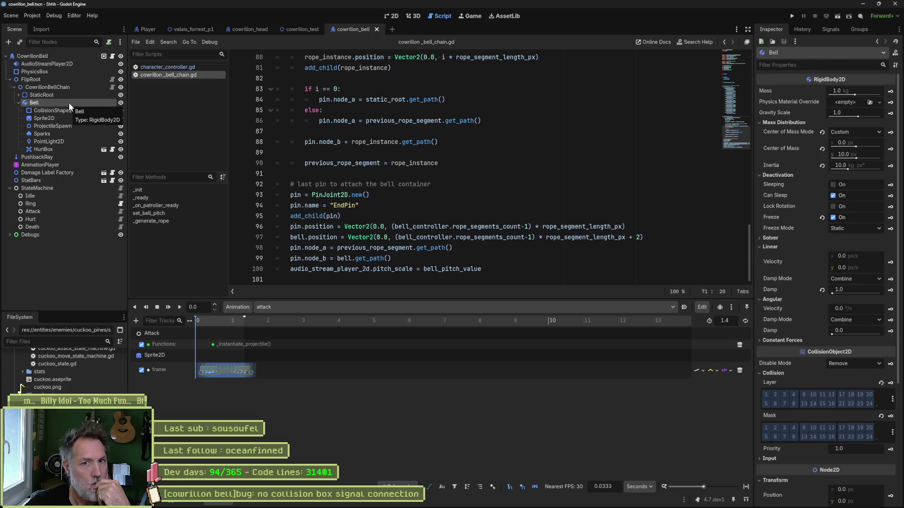
click(55, 57)
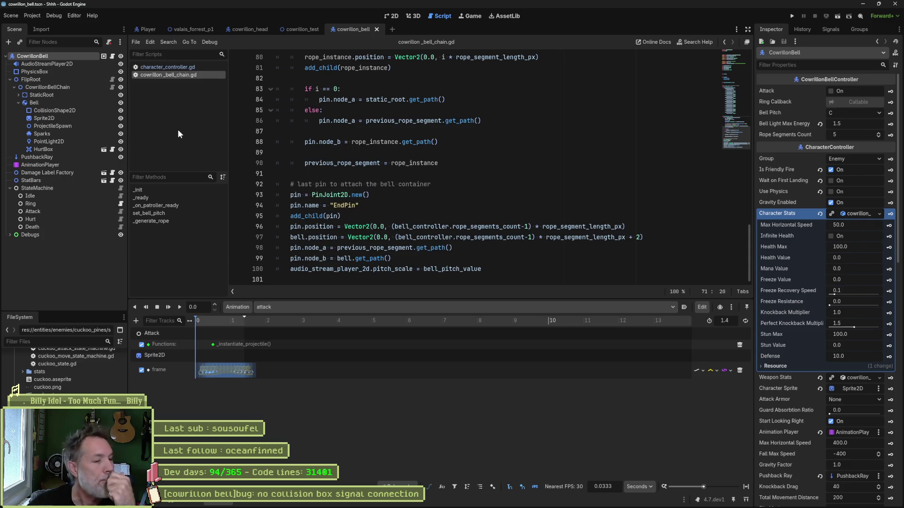
click(185, 69)
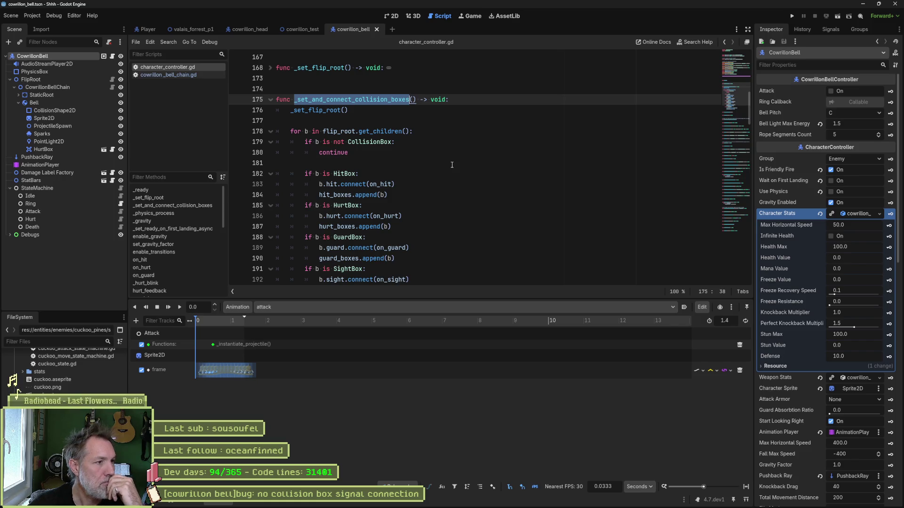
mouse_move(499, 500)
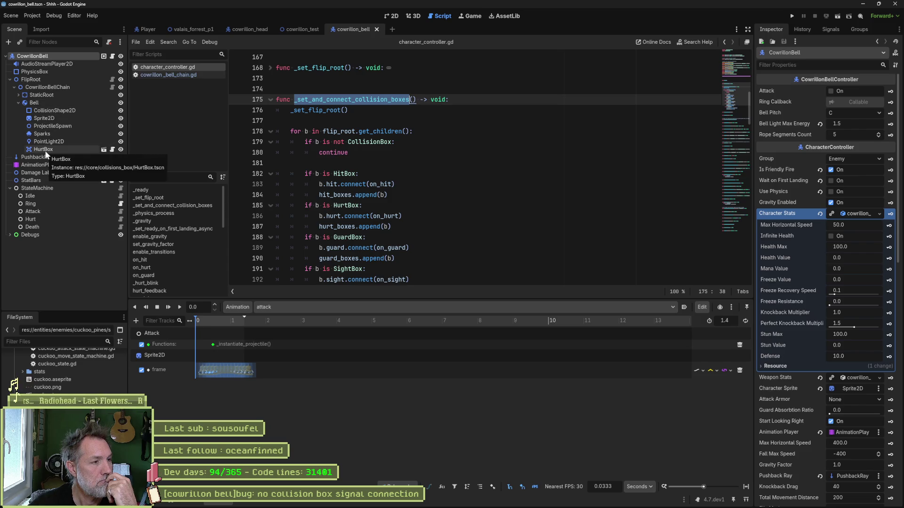
Step: In the 2D view, toggle HurtBox's visibility off and back on, then save and run the scene
click(391, 16)
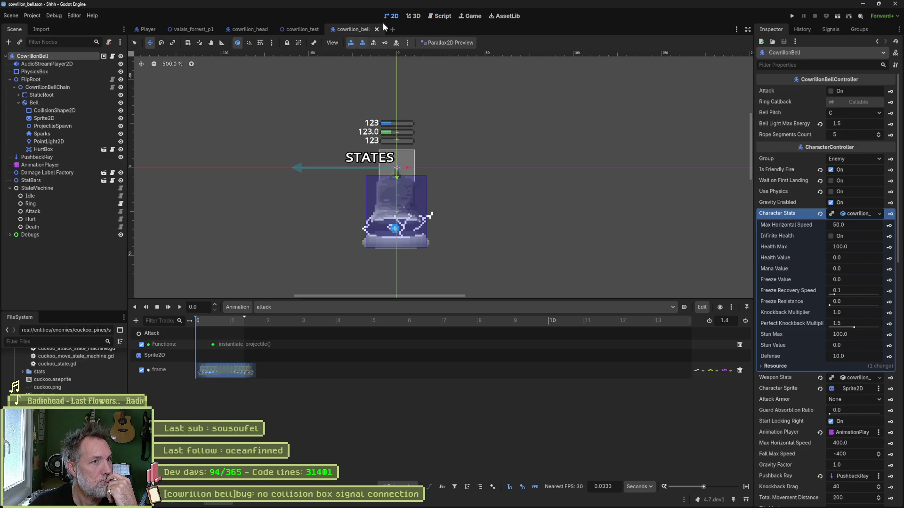
click(121, 149)
click(121, 150)
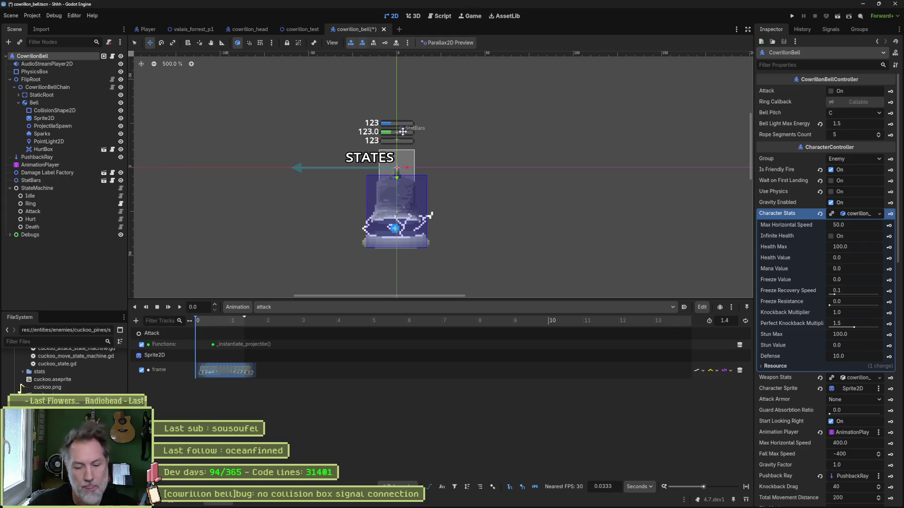
key(F6)
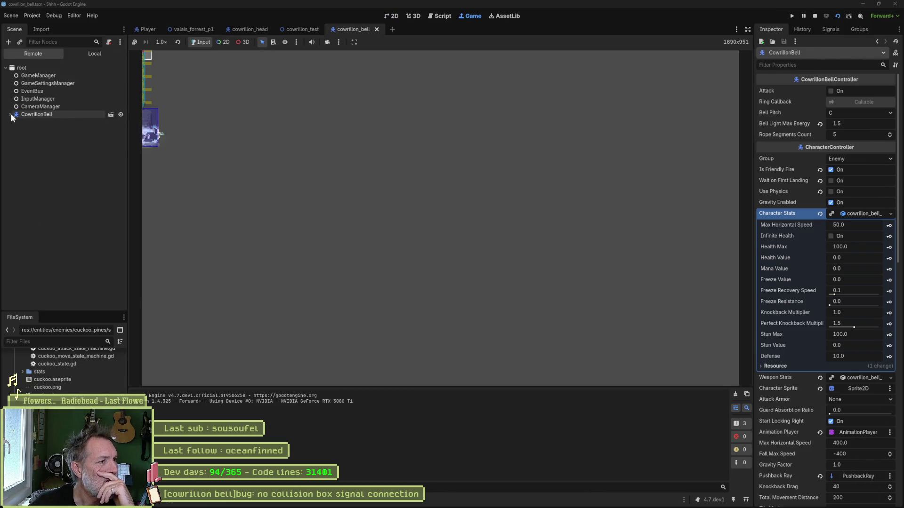
Step: Expand CowrillonBell, FlipRoot, CowrillonBellChain and Bell in the remote tree, then stop the game
click(10, 115)
click(14, 138)
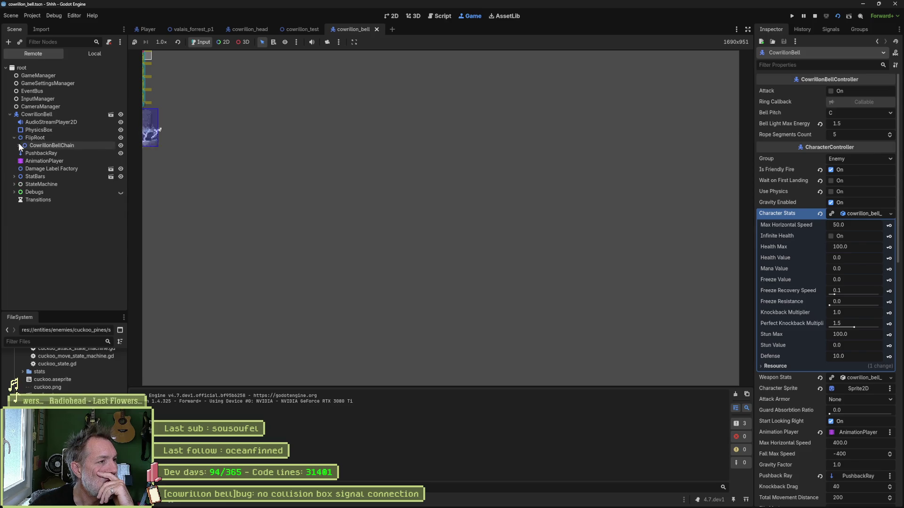
click(19, 146)
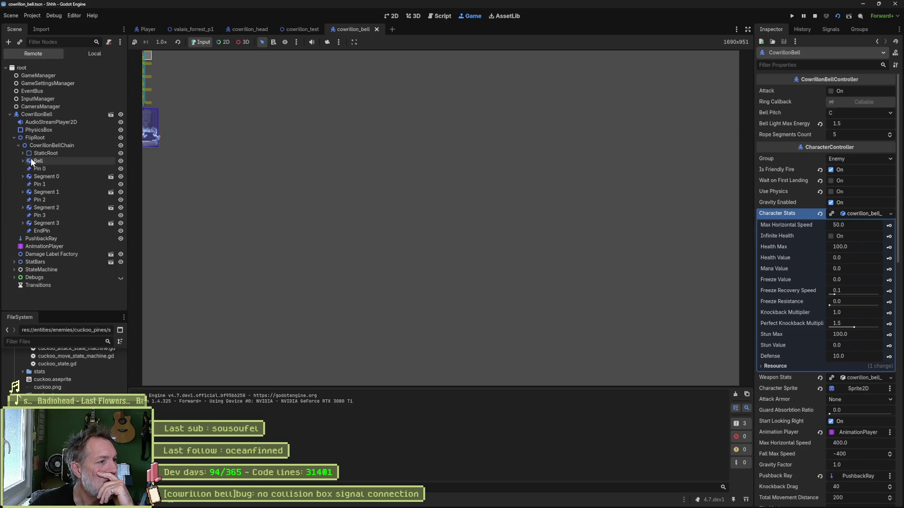
click(22, 160)
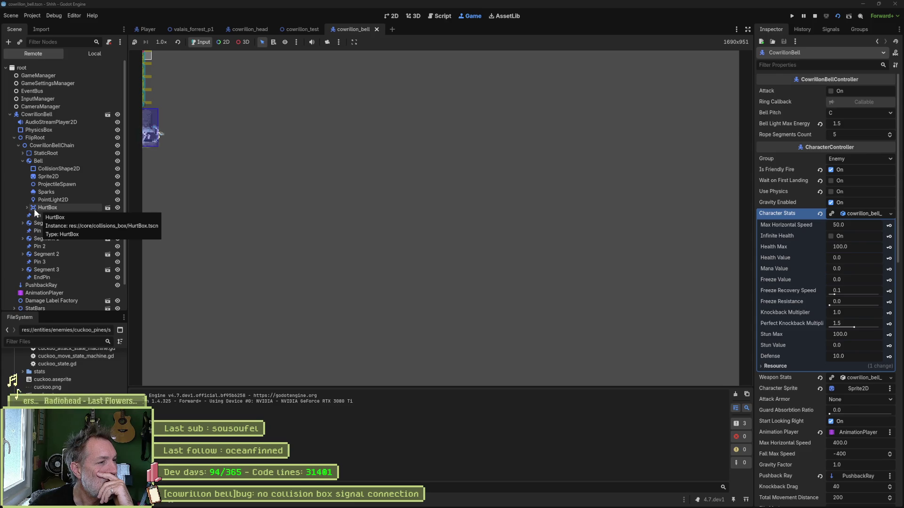
click(815, 17)
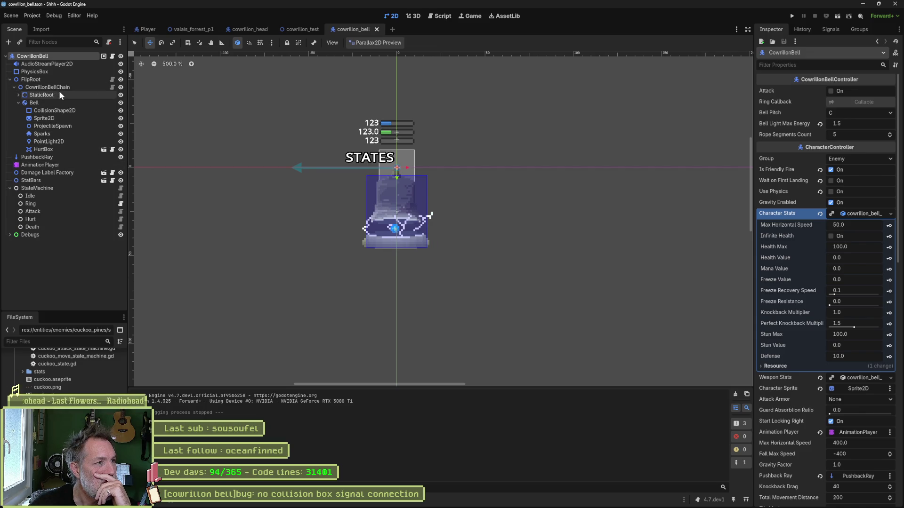
Step: Add a _physics_process(_delta) function below _ready in the CowrillonBellChain script
click(113, 88)
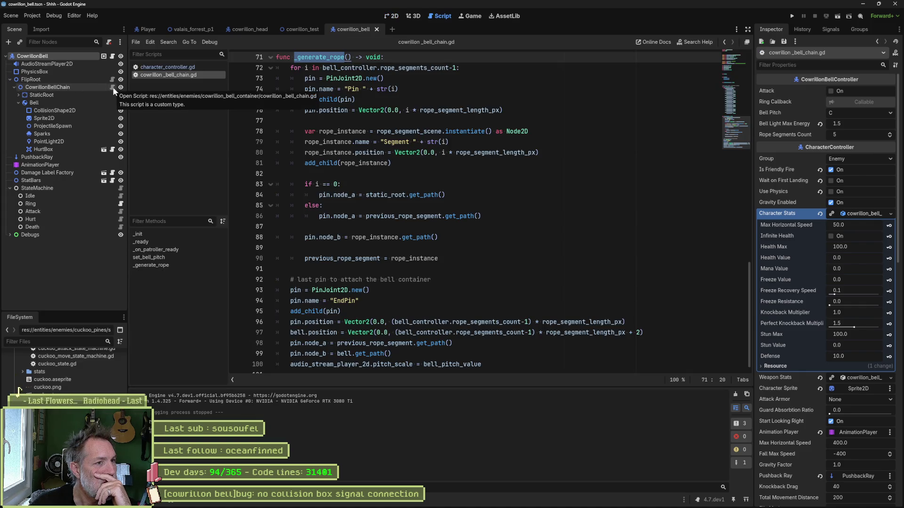
click(180, 241)
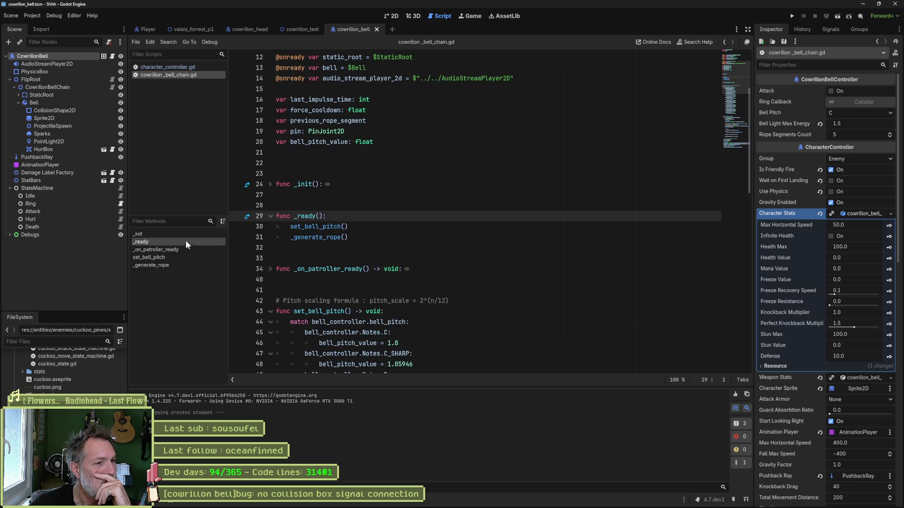
click(333, 251)
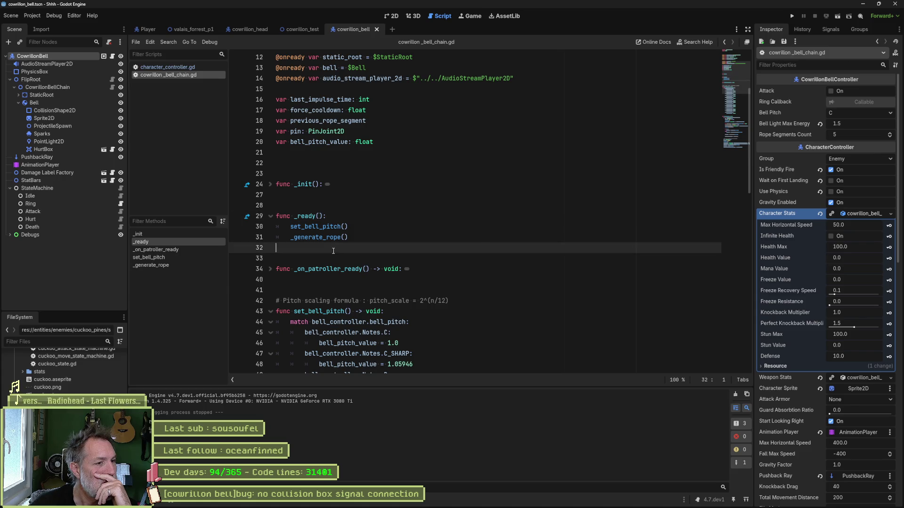
key(Return)
key(Return)
key(Return)
key(Up)
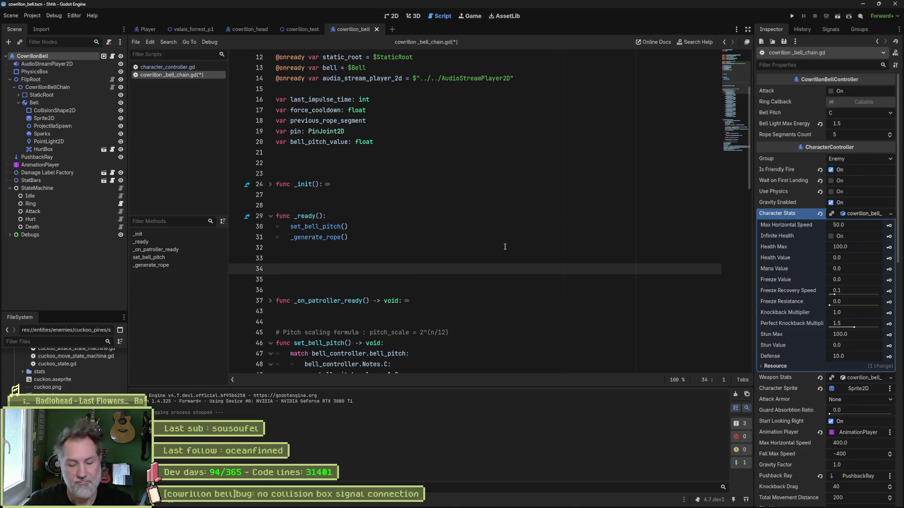
text(func _ph)
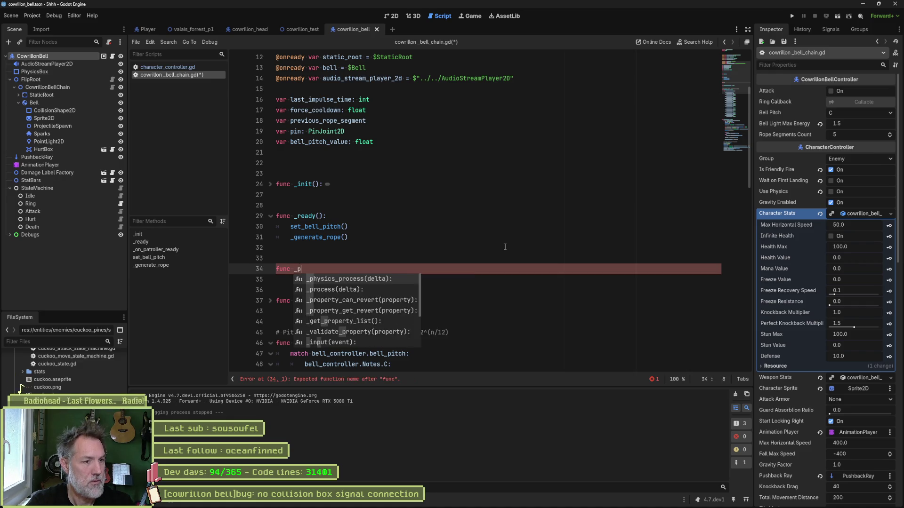
key(Return)
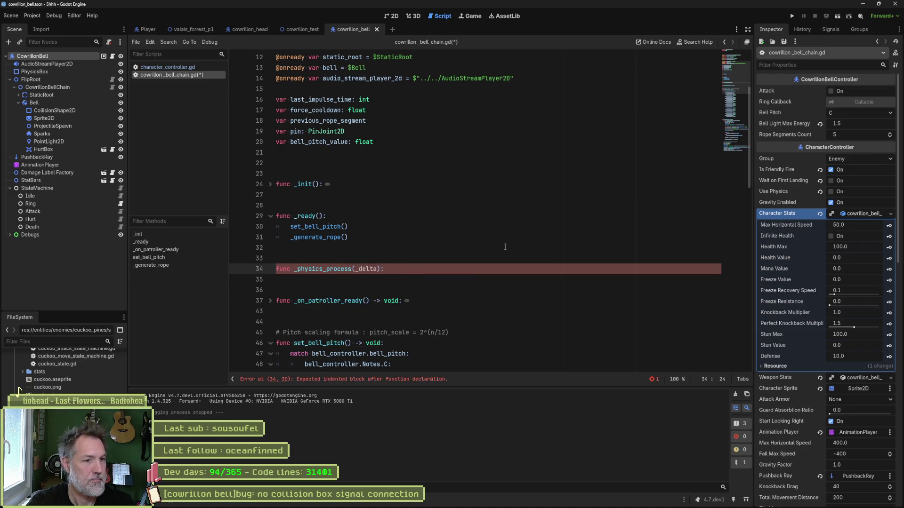
text(_)
key(End)
key(Return)
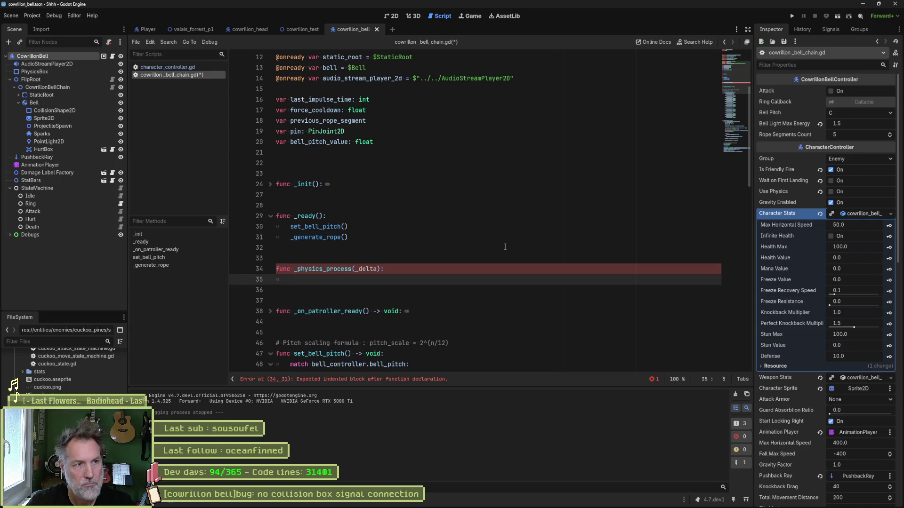
Step: On line 35, write hurt_box.global_position = bell.global_position
text(be)
key(BackSpace)
key(BackSpace)
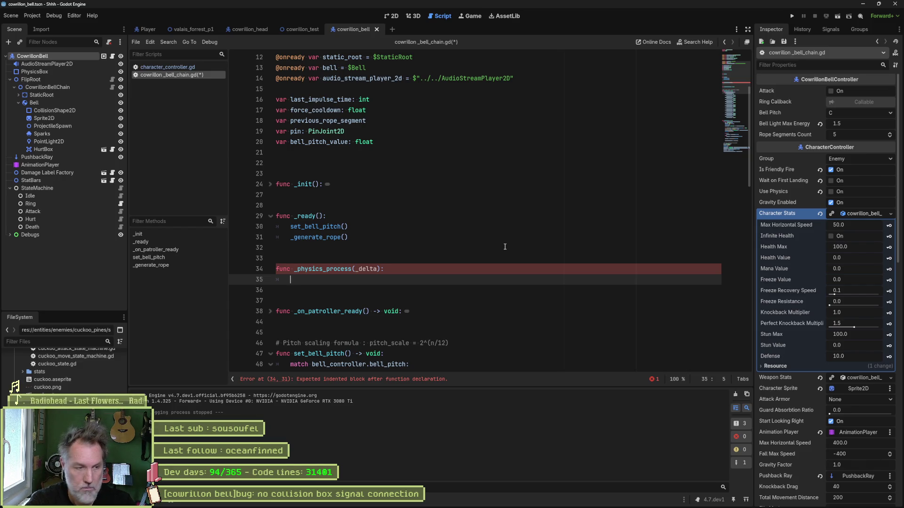
text(set_)
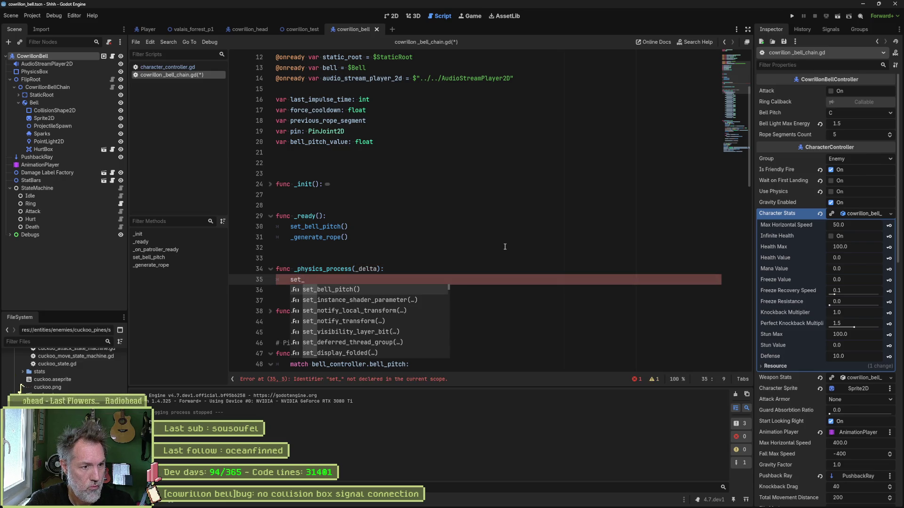
text(coll)
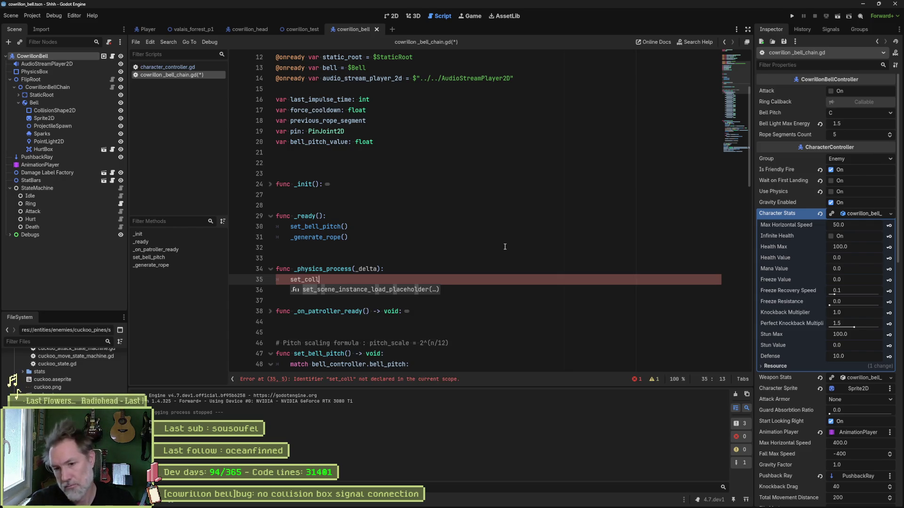
key(ctrl+BackSpace)
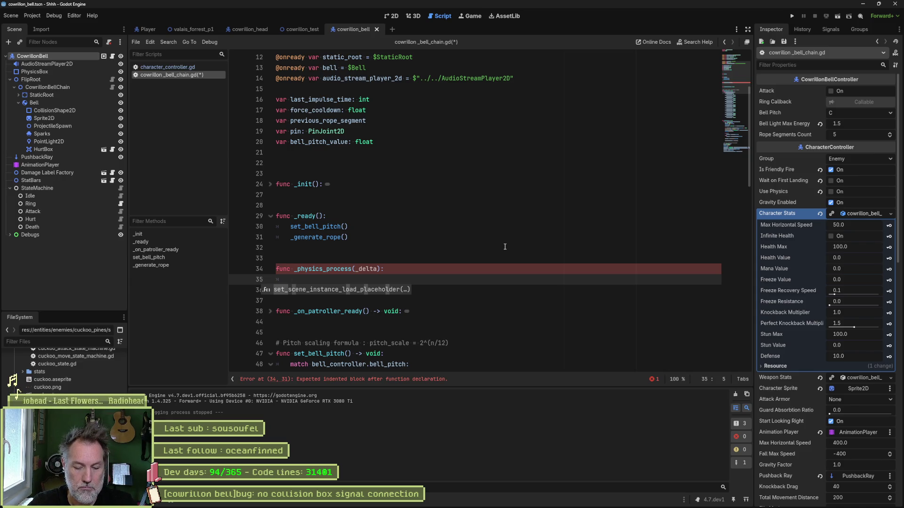
text(hurt_box)
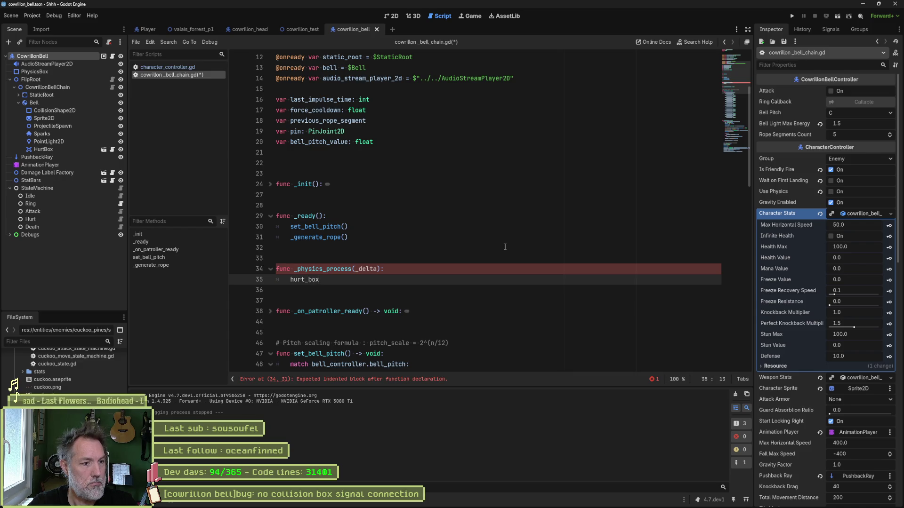
text(.global_position =)
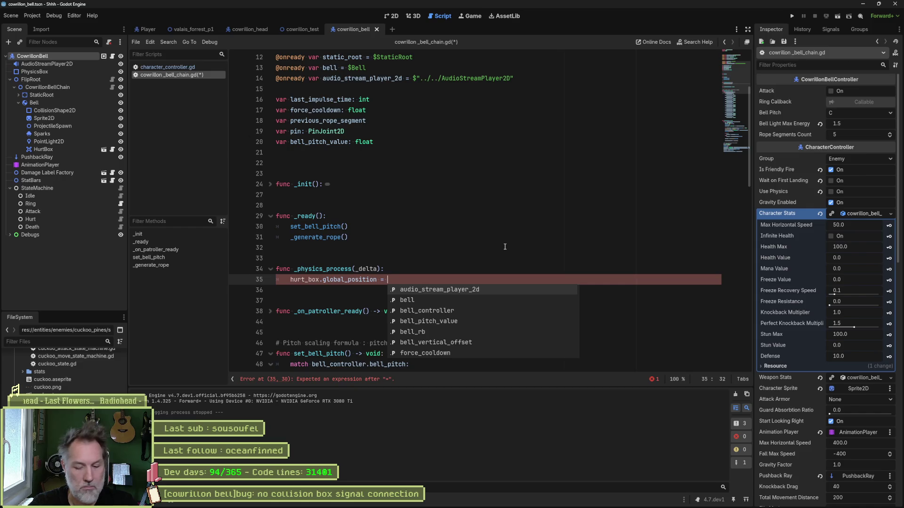
text(bell.global)
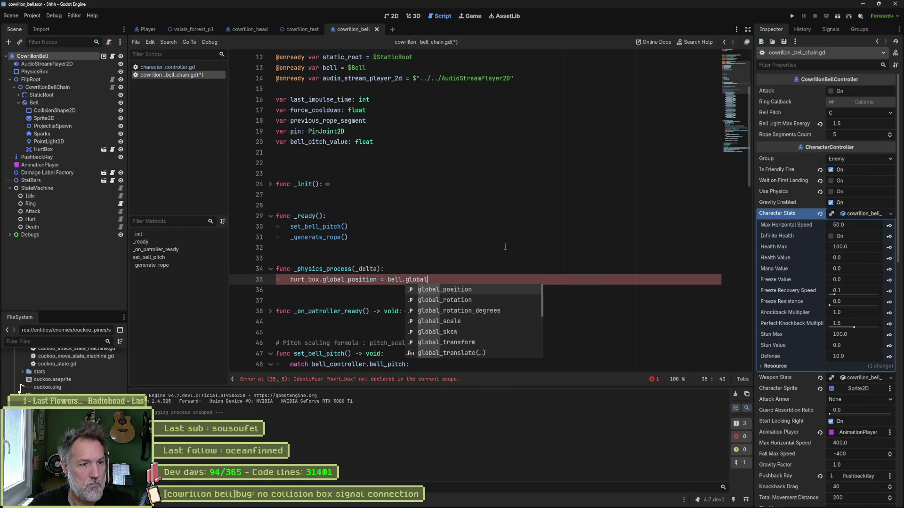
text(_position)
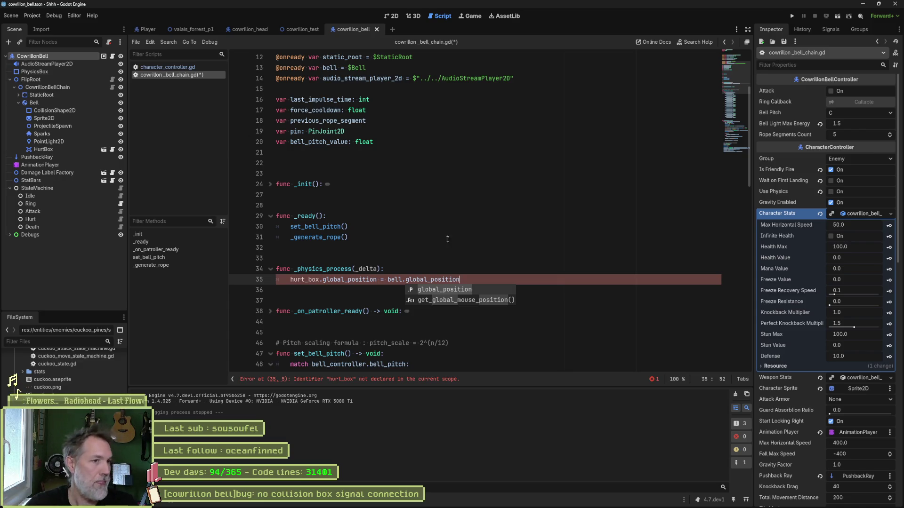
scroll(416, 155, up, 2)
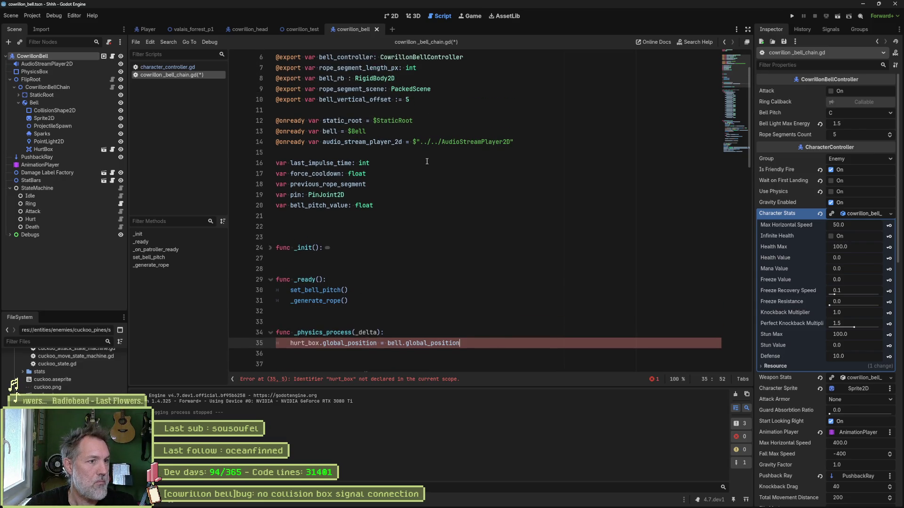
scroll(427, 162, up, 2)
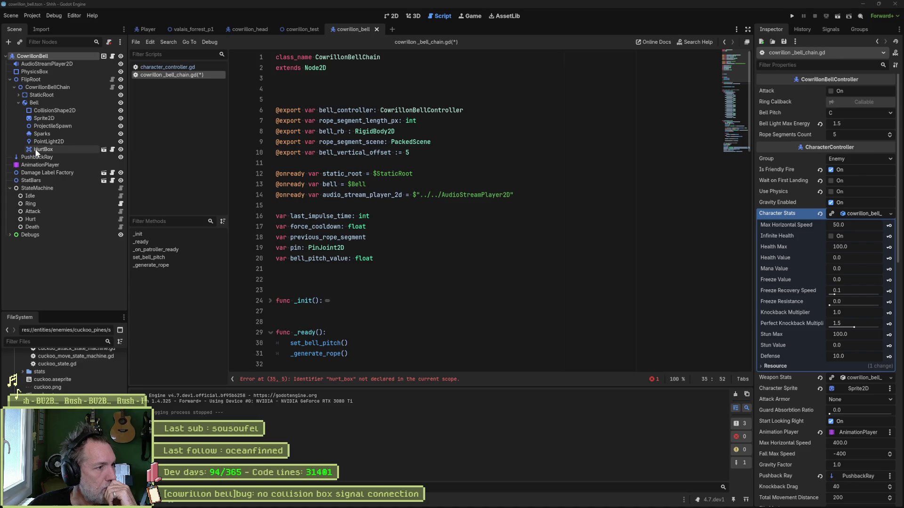
Step: Reparent HurtBox from Bell to FlipRoot, glance at the 2D view, and return to the script
mouse_move(36, 149)
mouse_down()
mouse_move(27, 95)
mouse_move(57, 89)
mouse_up()
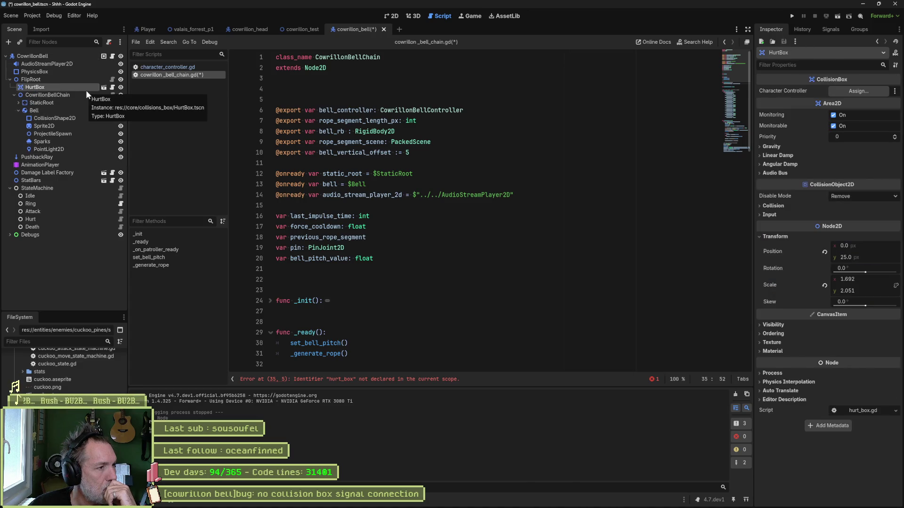
click(388, 16)
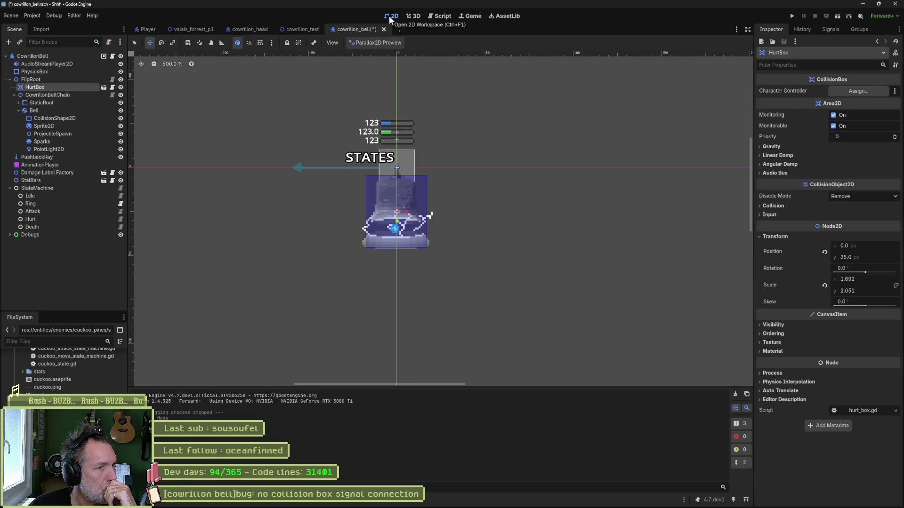
click(441, 16)
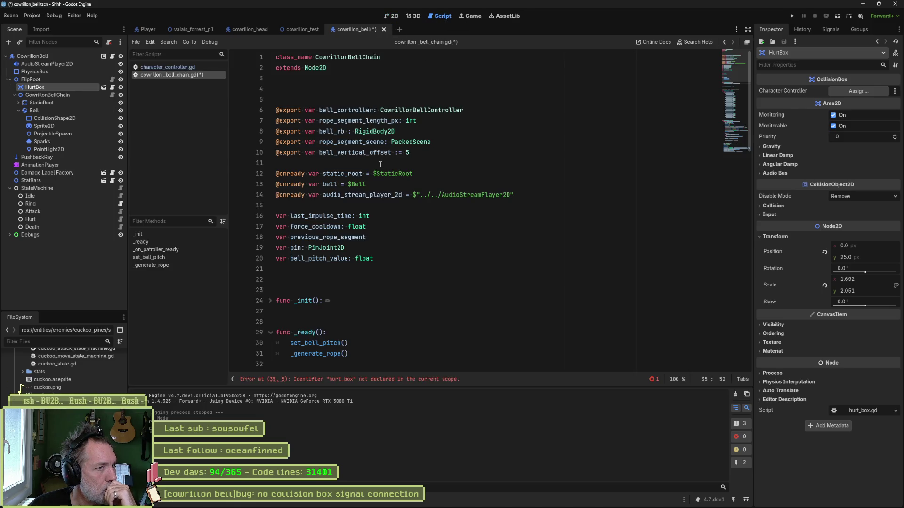
scroll(314, 246, down, 5)
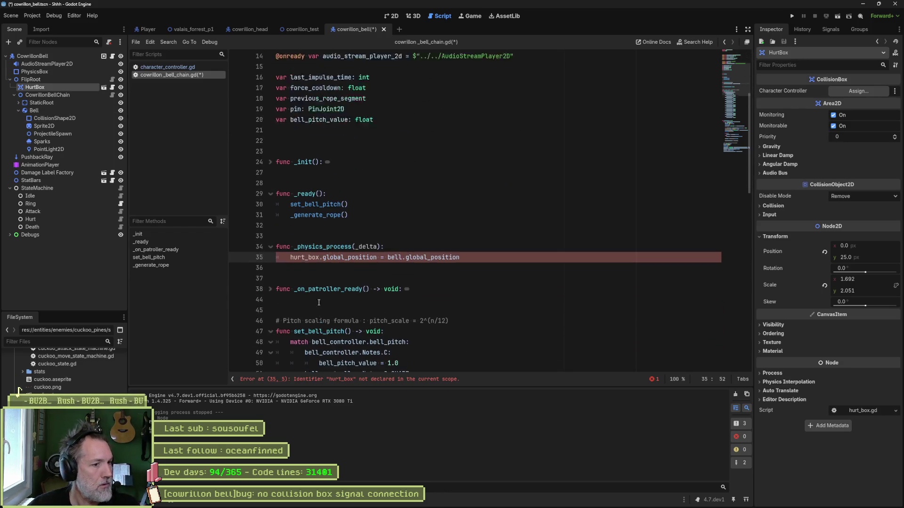
scroll(309, 239, up, 5)
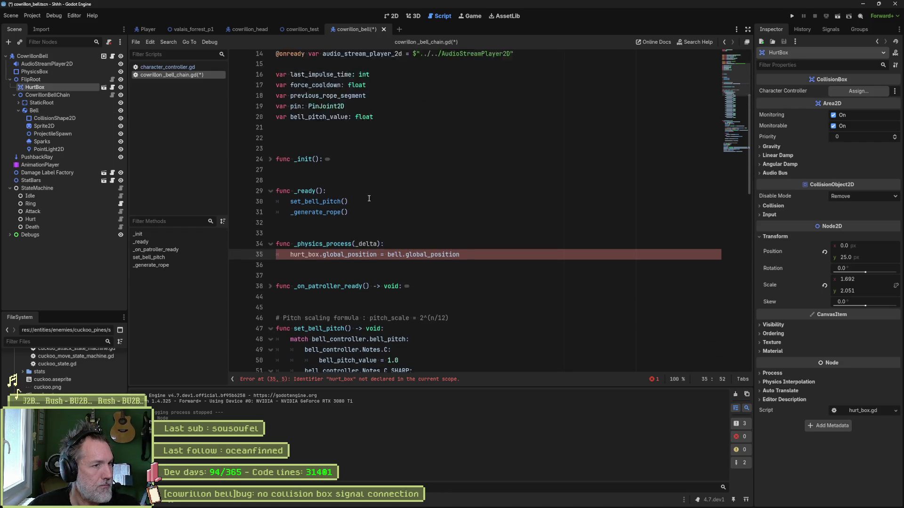
mouse_move(37, 87)
mouse_down()
mouse_move(148, 99)
mouse_move(294, 161)
mouse_move(288, 205)
mouse_up()
scroll(411, 287, down, 6)
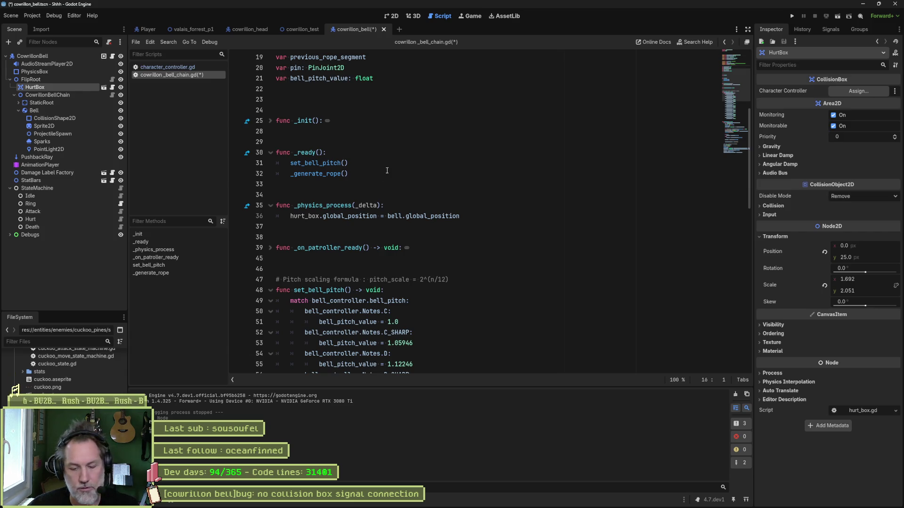
key(F6)
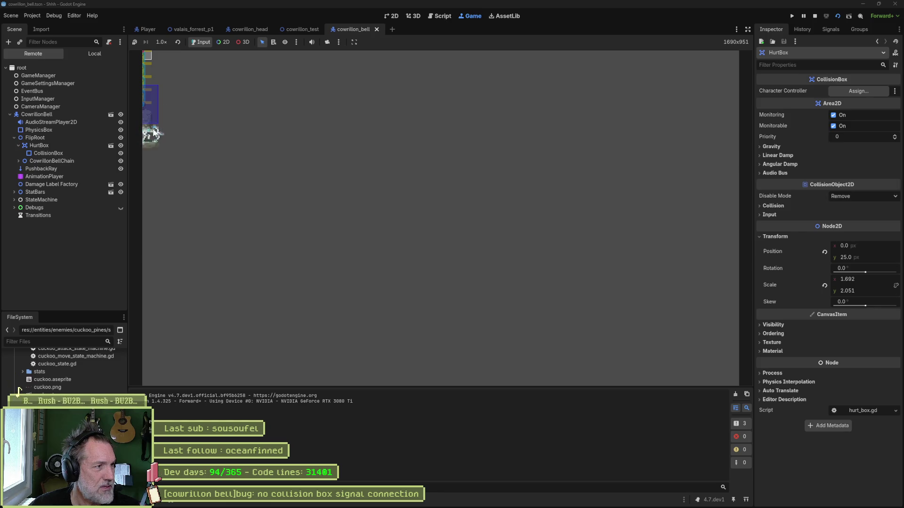
Step: In the running game, shift FlipRoot's Position x to the right, then stop with F8
click(56, 115)
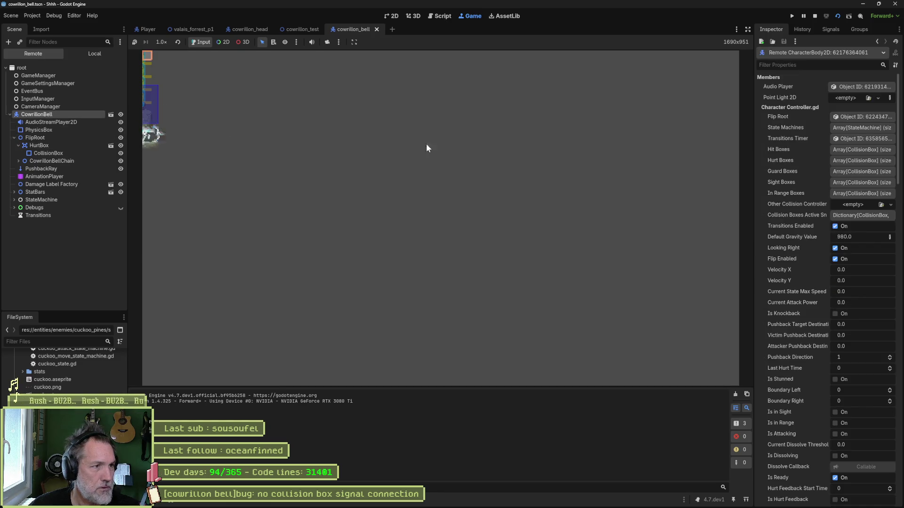
click(62, 137)
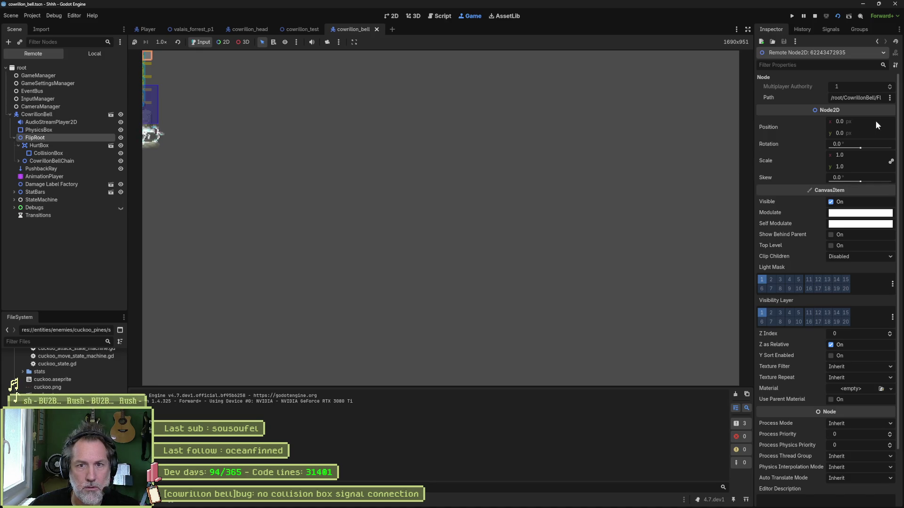
drag(842, 122, 869, 128)
key(F8)
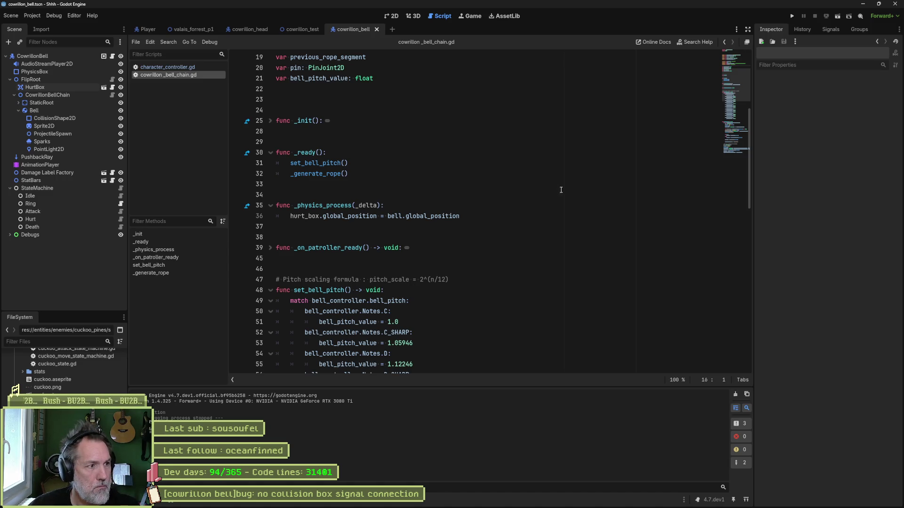
Step: Run cowrillon_test, nudge CowrillonHead's Position x to 0.24 px, then stop with F8
click(300, 30)
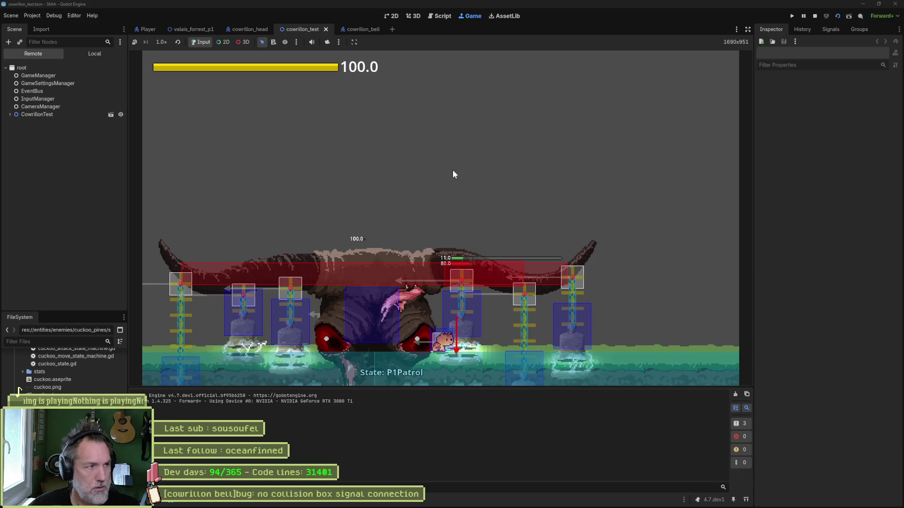
click(10, 115)
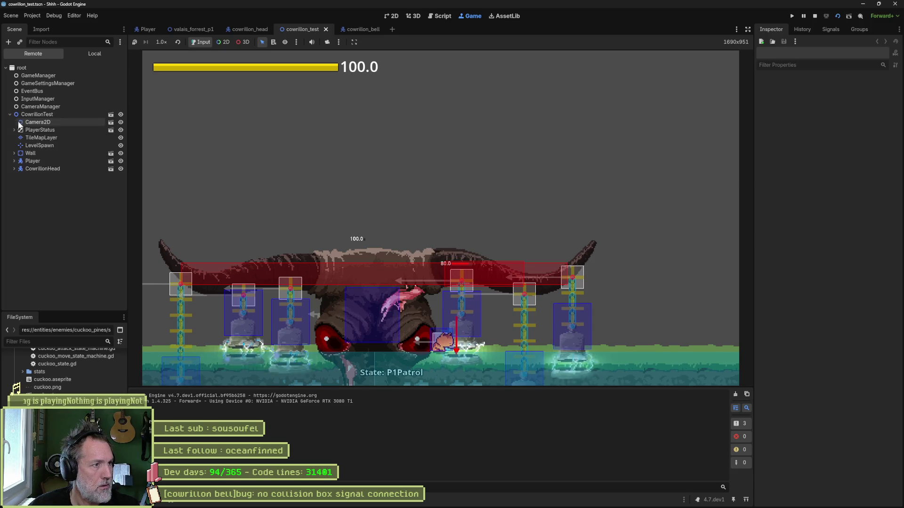
click(38, 168)
scroll(860, 233, down, 10)
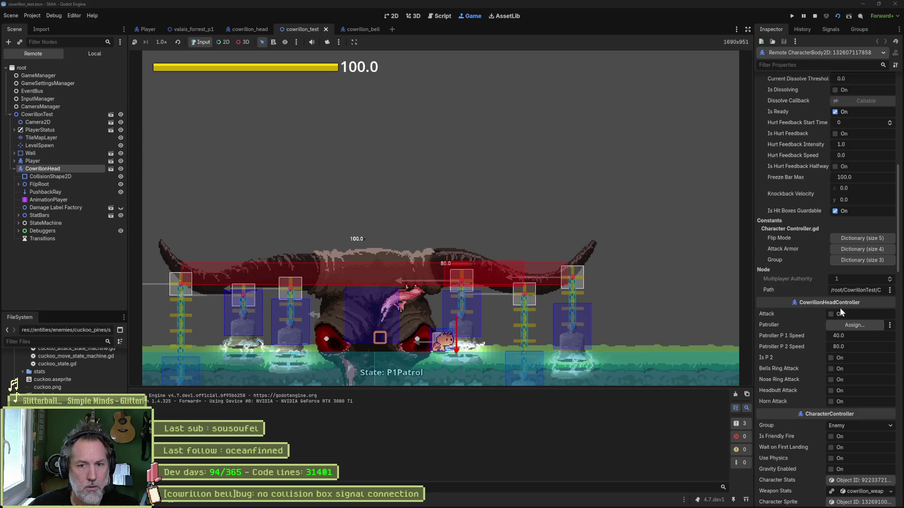
scroll(863, 345, down, 5)
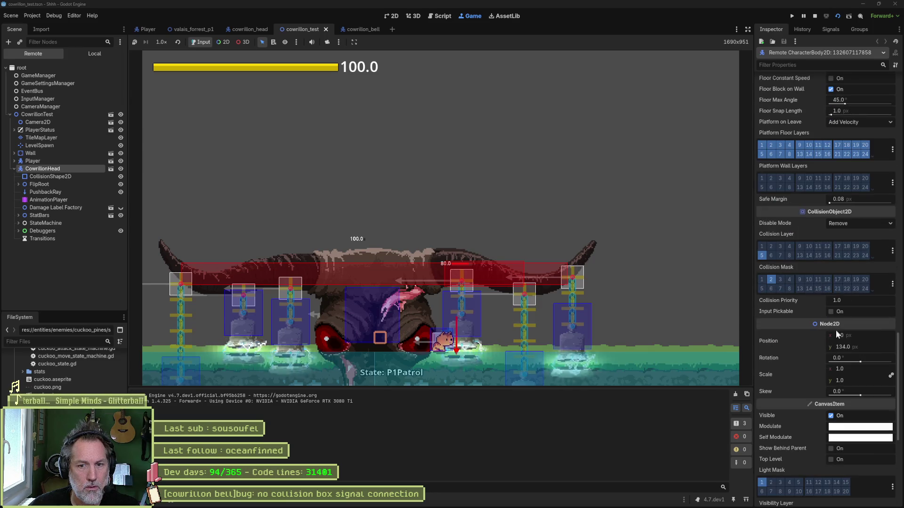
drag(882, 335, 890, 335)
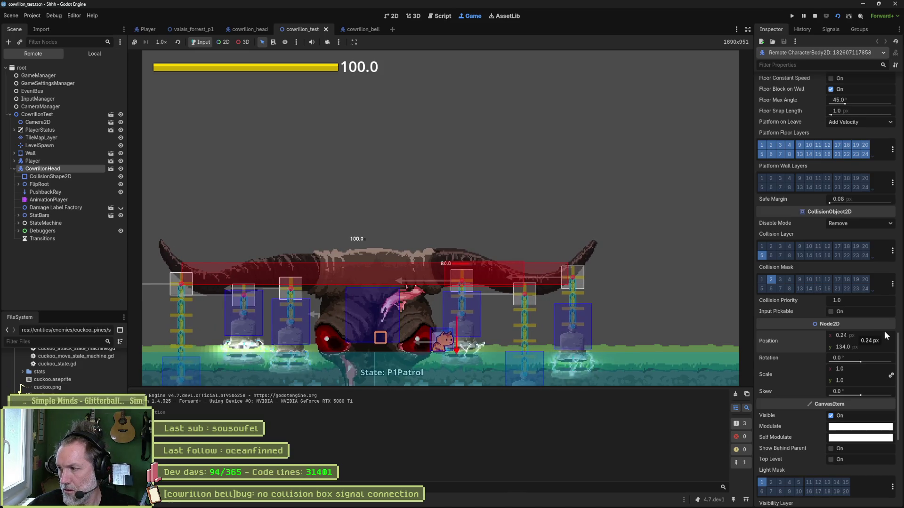
key(F8)
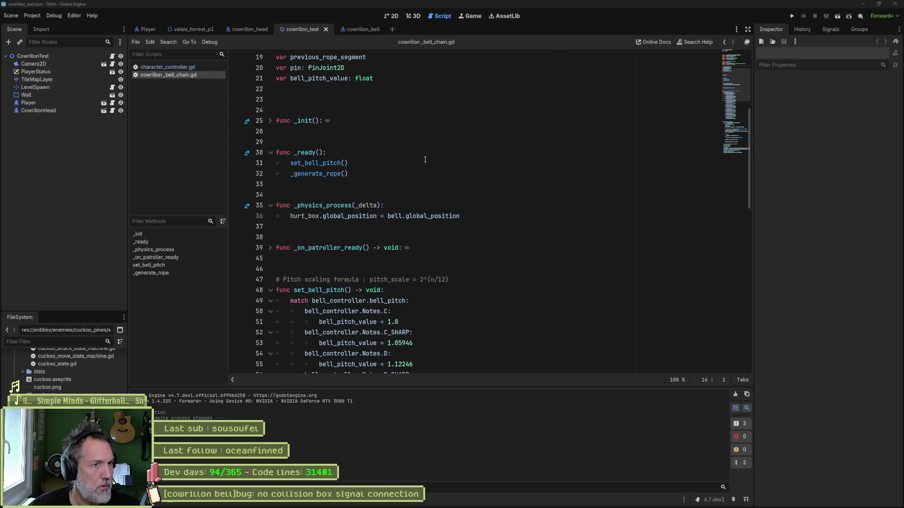
Step: Return to the cowrillon_bell scene in the 2D view and run it with F5
click(363, 30)
click(394, 17)
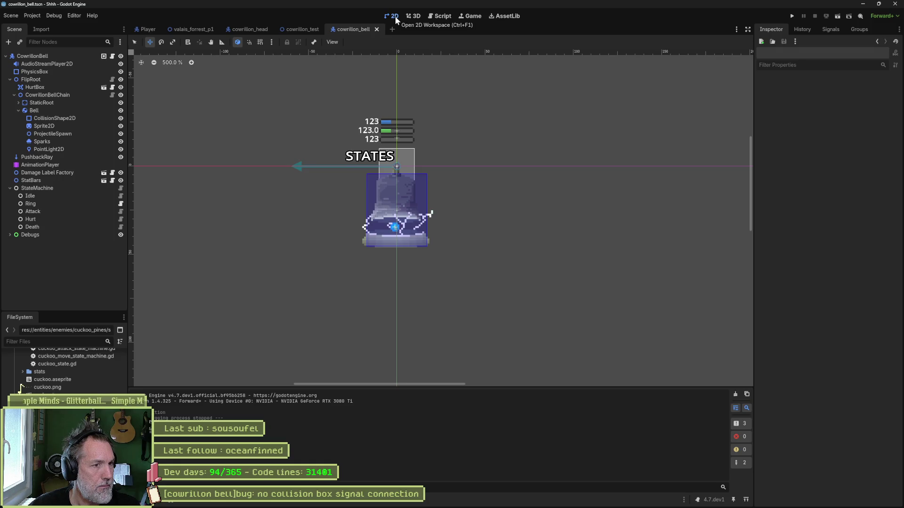
key(F5)
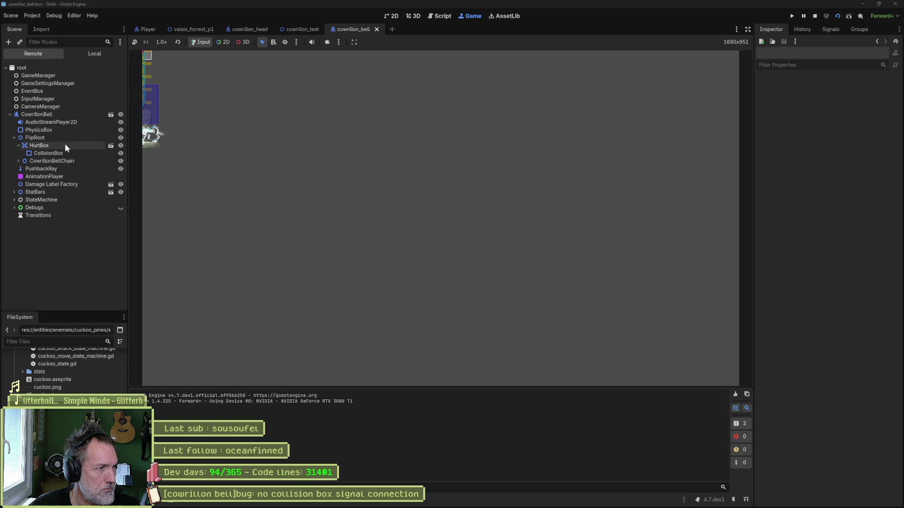
Step: Nudge the live CowrillonBellChain sideways via its Position x, then stop the game
click(52, 161)
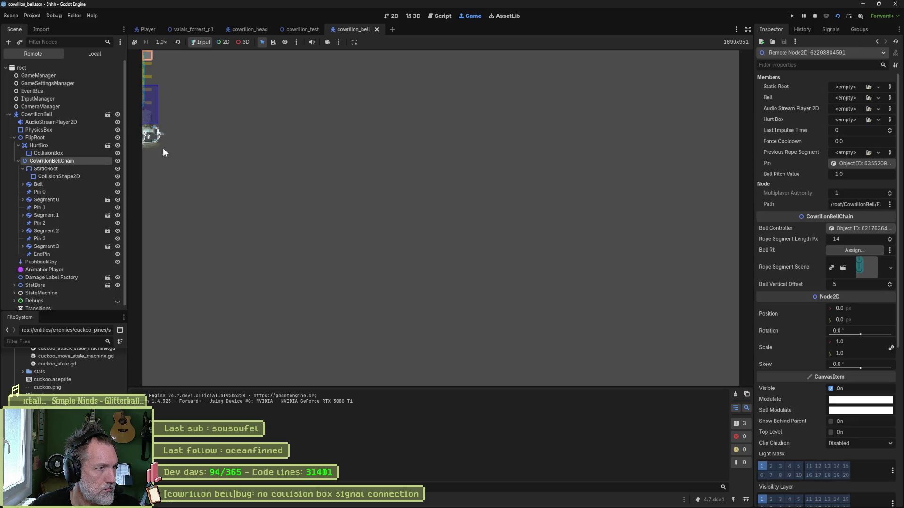
drag(871, 306, 886, 306)
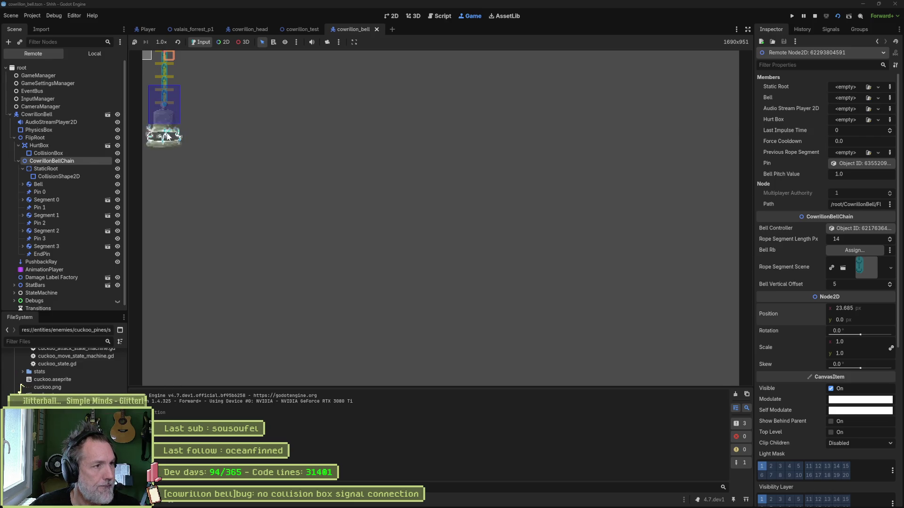
key(F8)
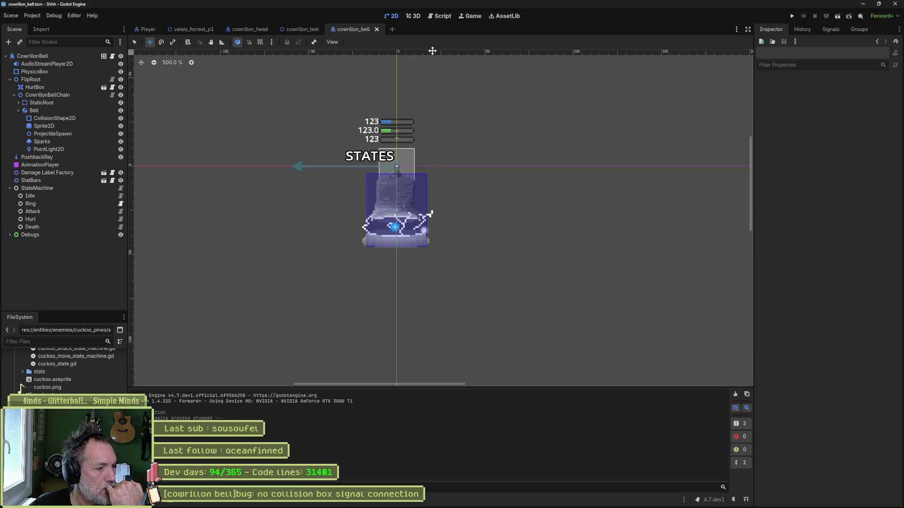
Step: Add a trial super(_delta) line inside _physics_process of cowrillon_bell_chain.gd
click(441, 16)
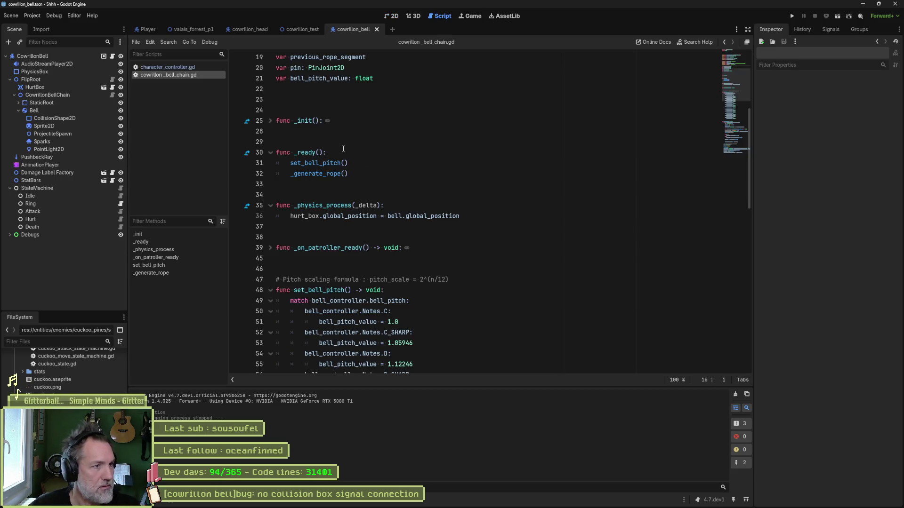
click(189, 67)
click(190, 75)
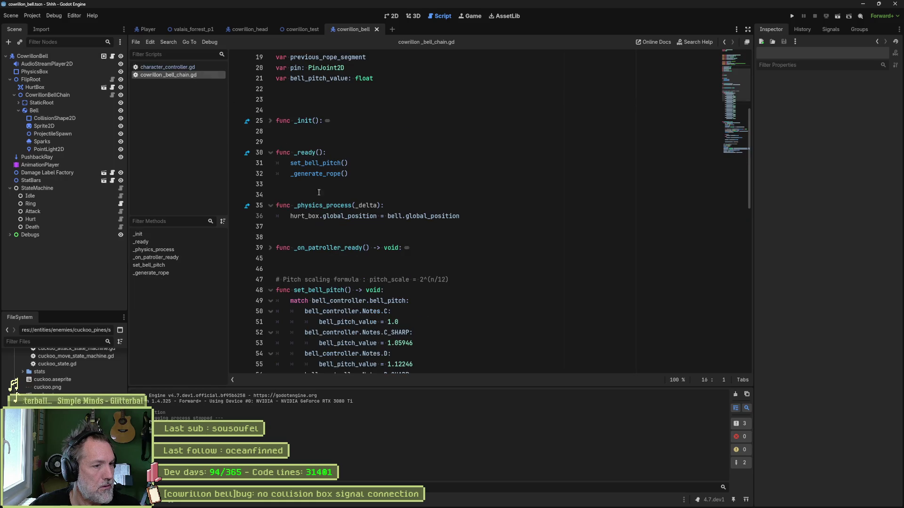
drag(311, 205, 313, 216)
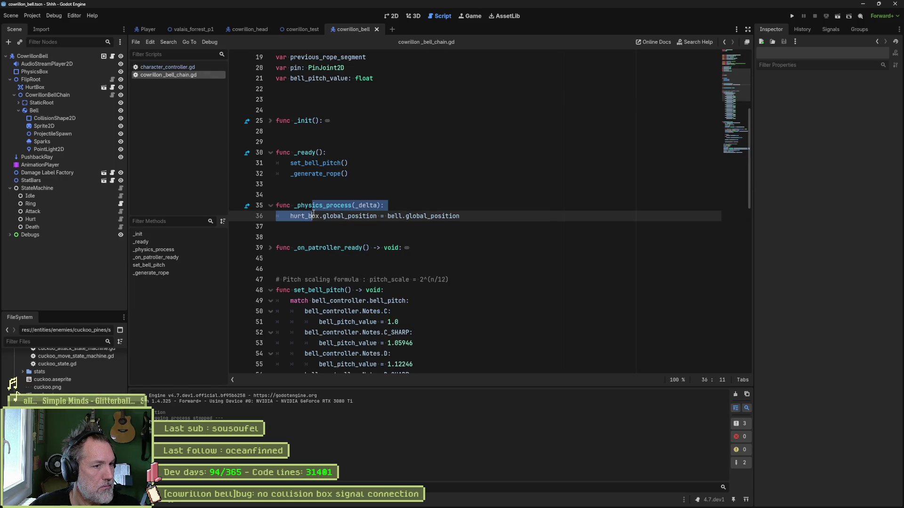
click(395, 207)
key(Return)
text(super)
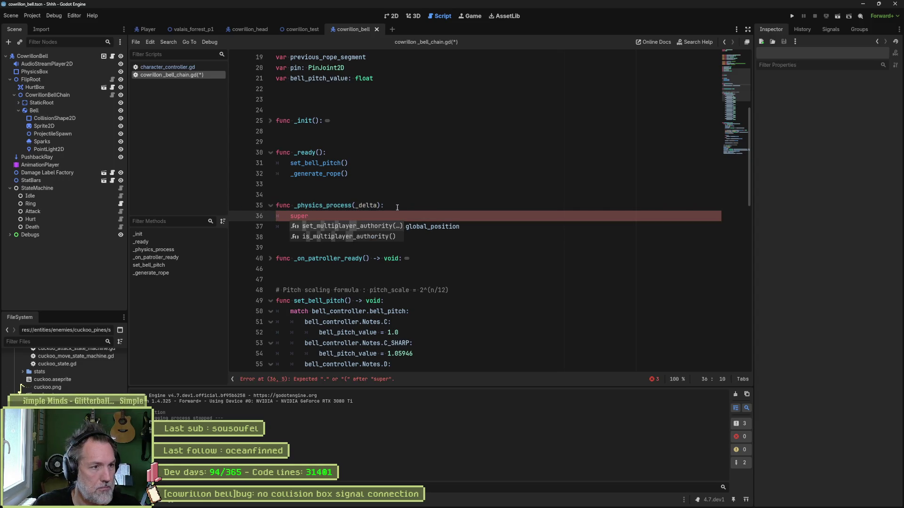
text(()
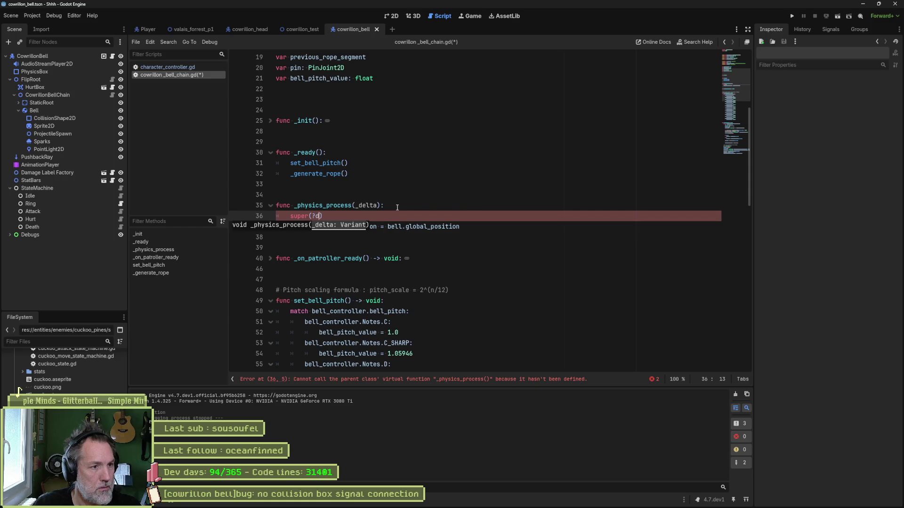
key(BackSpace)
key(BackSpace)
text(a)
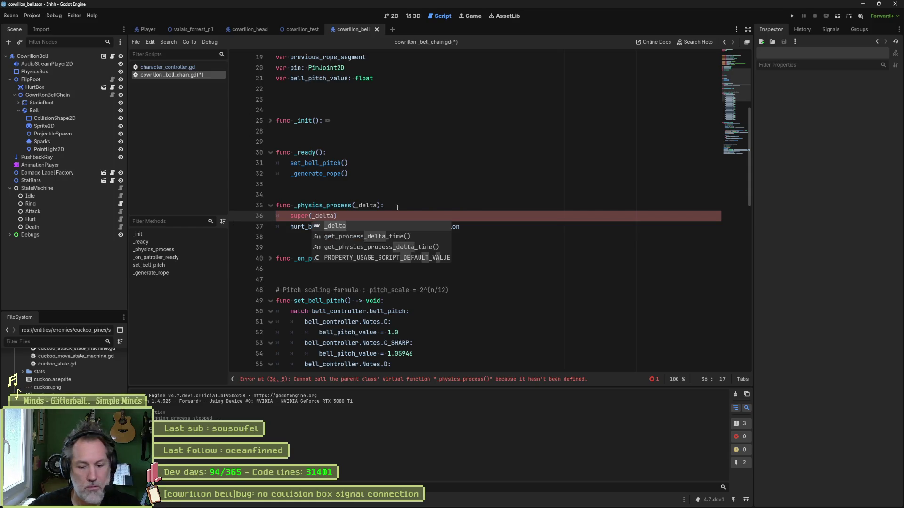
text())
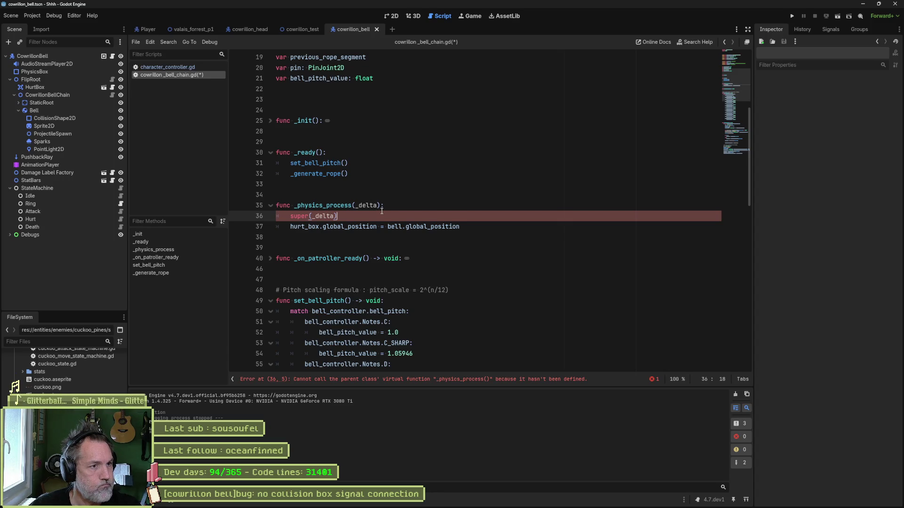
Step: Delete the super(_delta) line, save the script, and run the bell scene with F6
key(ctrl+shift+k)
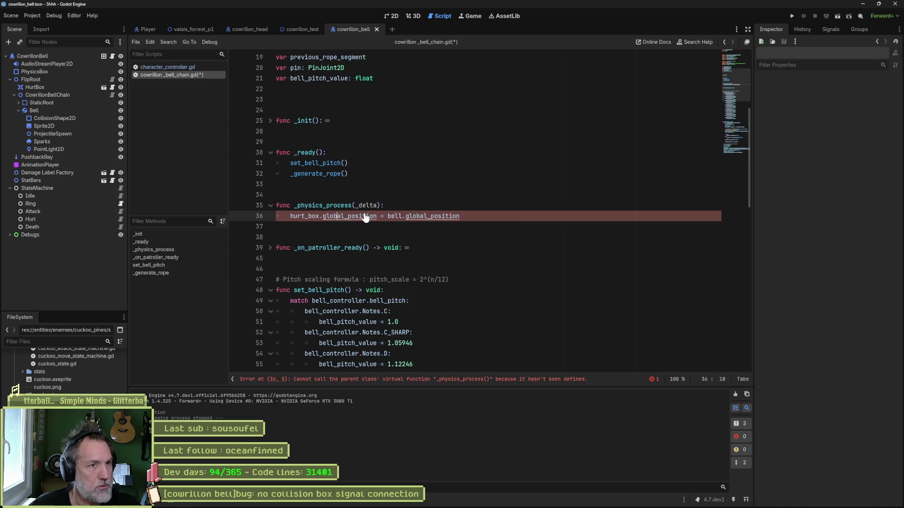
key(ctrl+s)
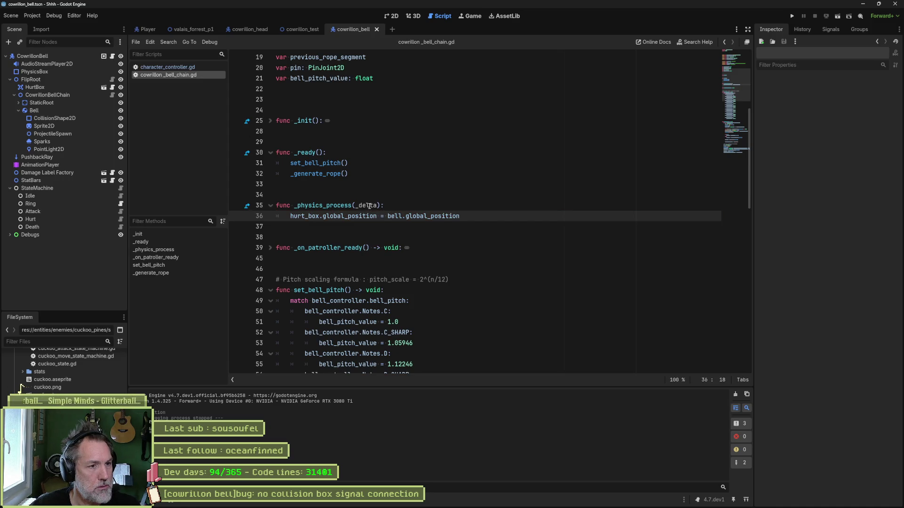
key(F6)
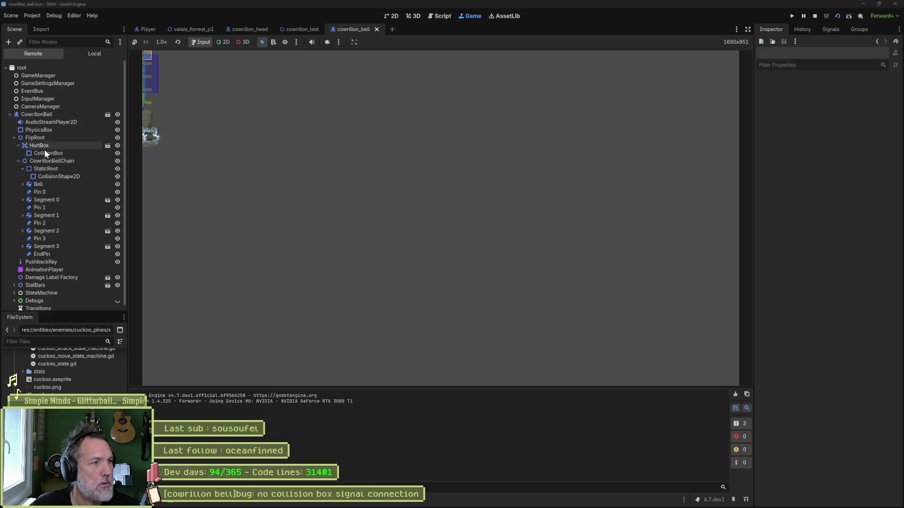
Step: Shift the live CowrillonBellChain right via Position x, then inspect Pin 0's joint properties
click(50, 161)
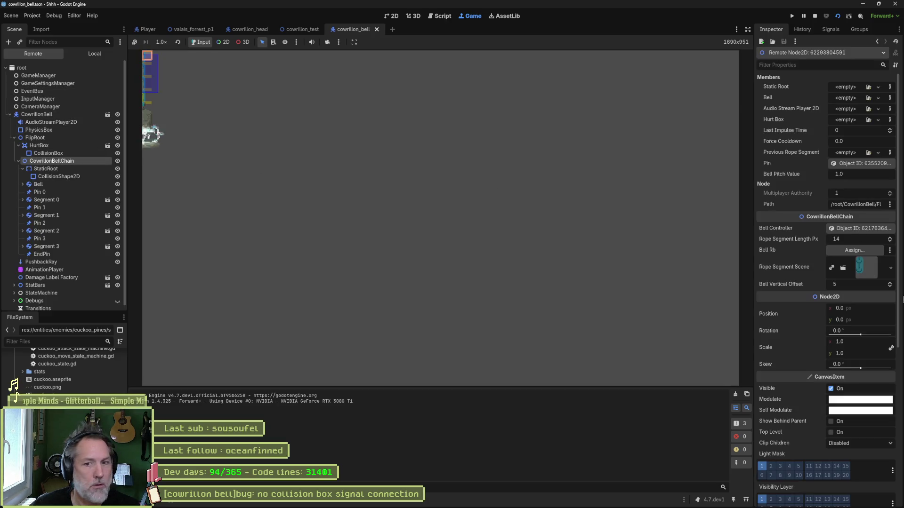
drag(860, 308, 878, 309)
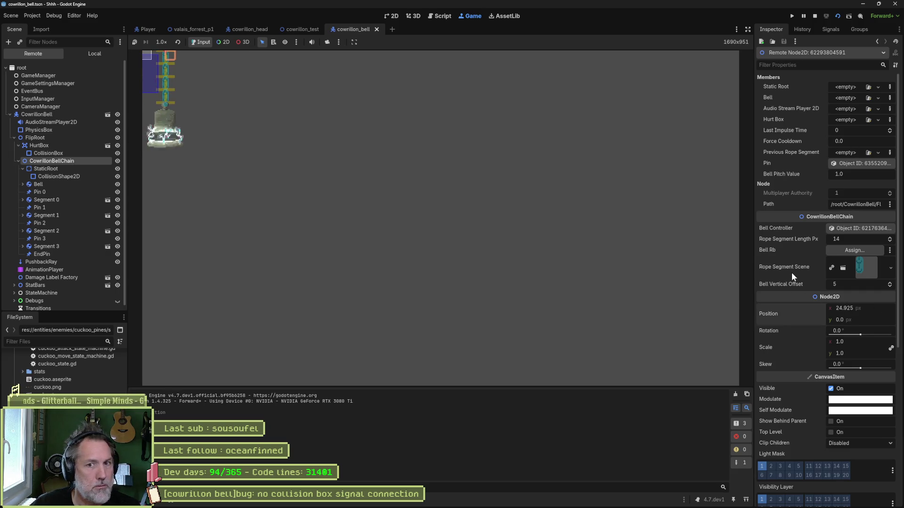
click(59, 191)
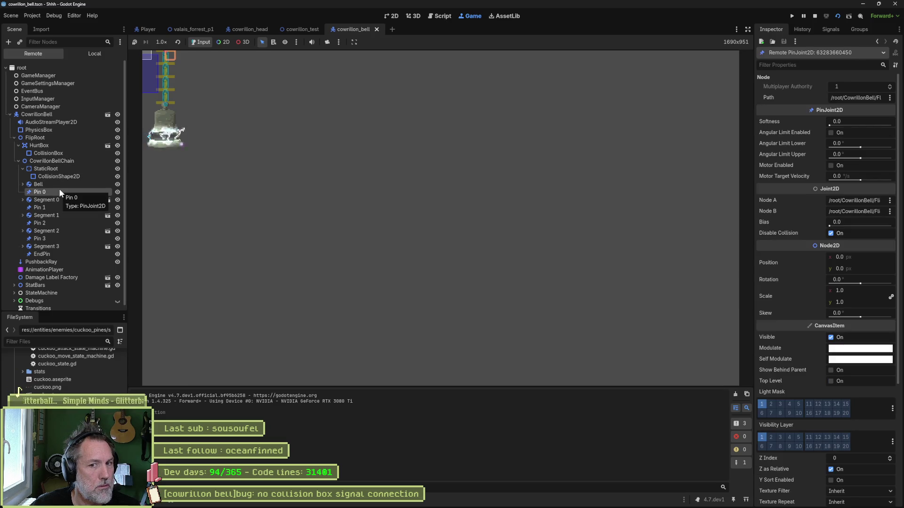
mouse_move(784, 159)
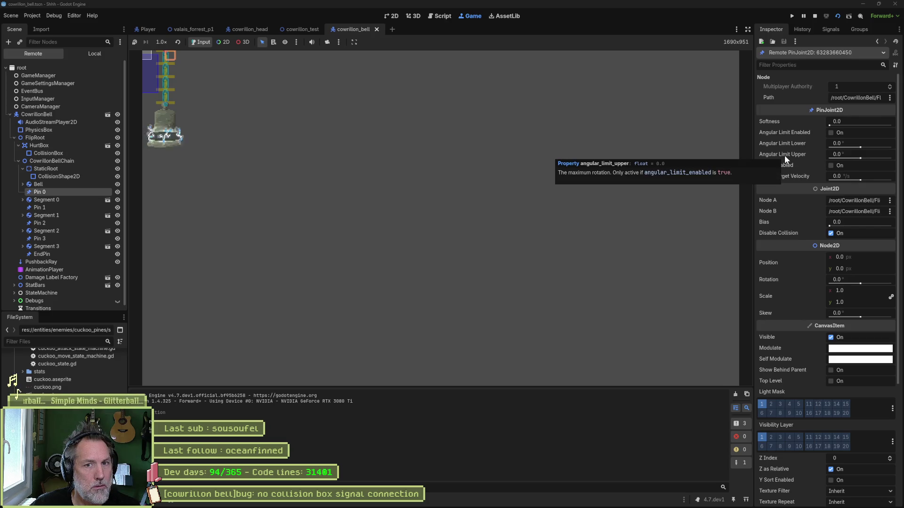
scroll(784, 156, down, 5)
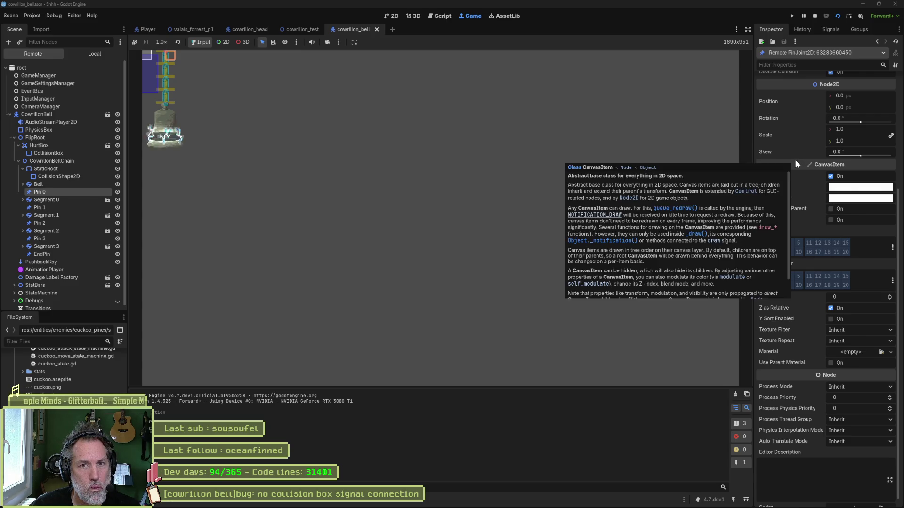
scroll(798, 157, down, 1)
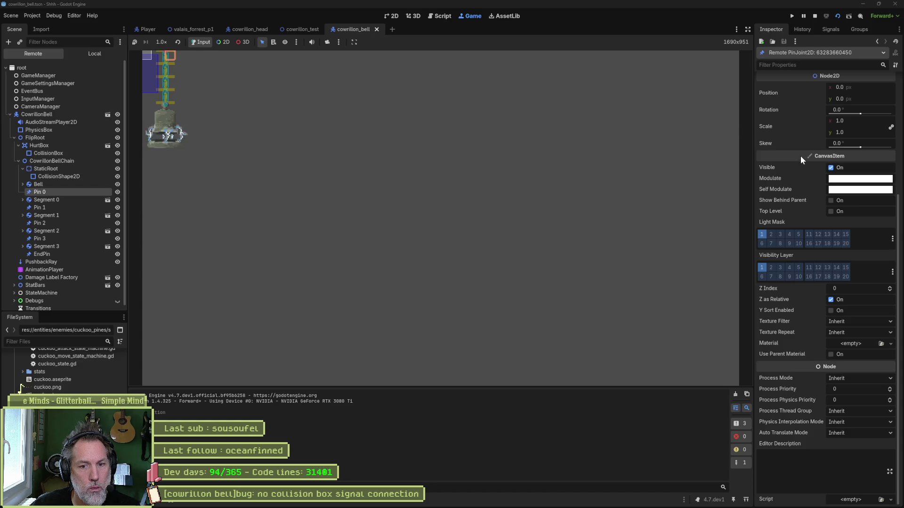
scroll(800, 156, up, 3)
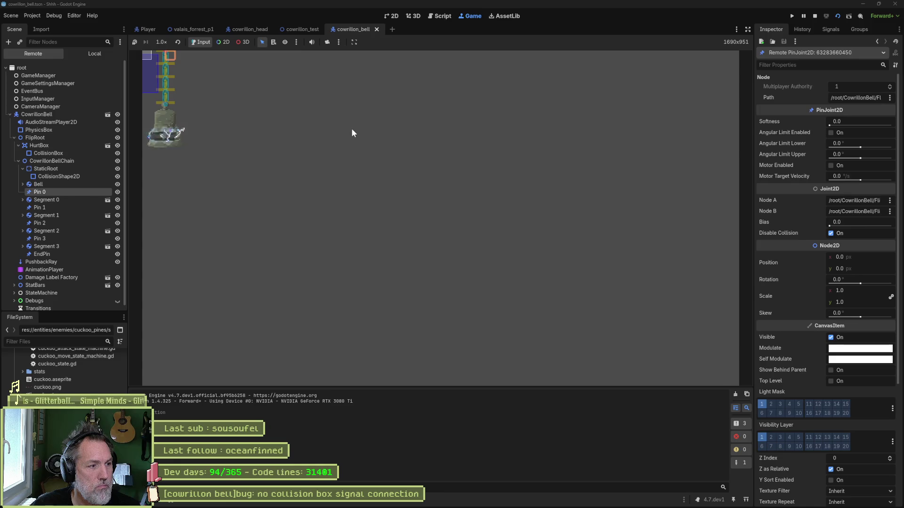
Step: Stop the game and run the valais_forrest_p1 level with F6
key(F8)
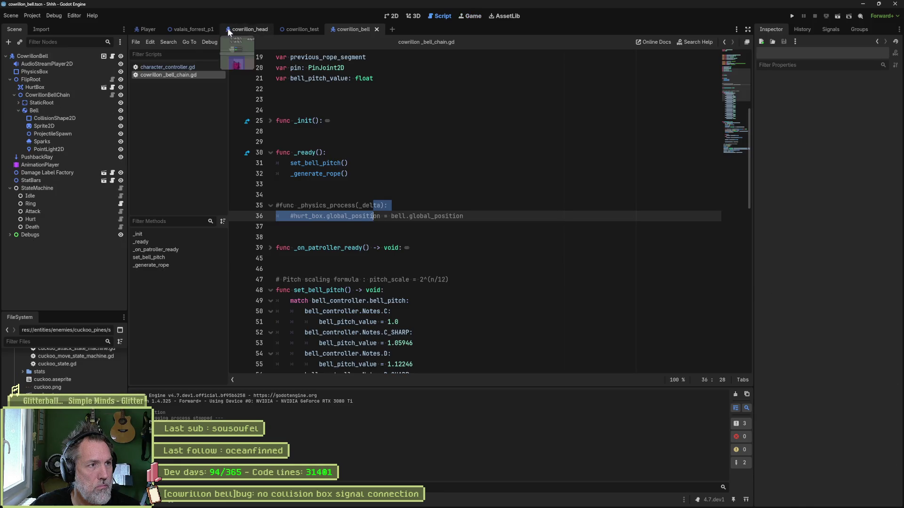
click(190, 29)
key(F6)
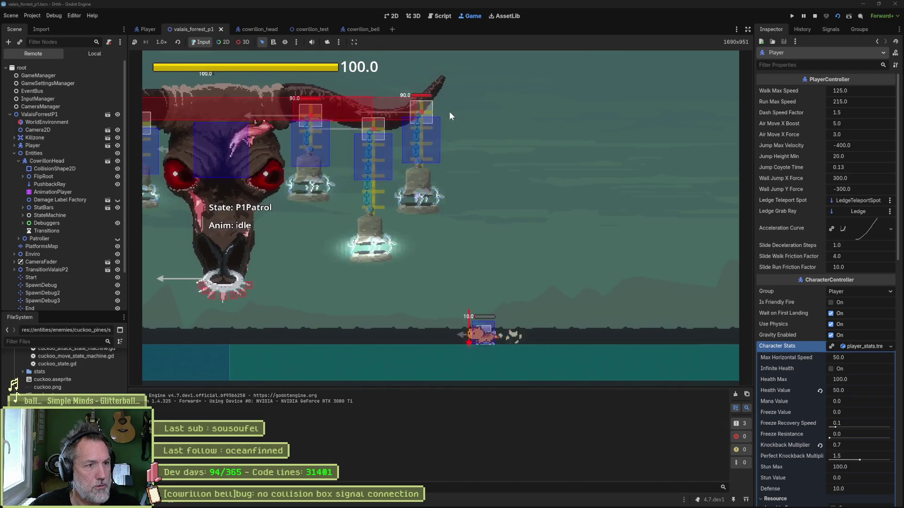
Step: Uncomment _physics_process, rerun the level, move the player left, and stop the game
key(F8)
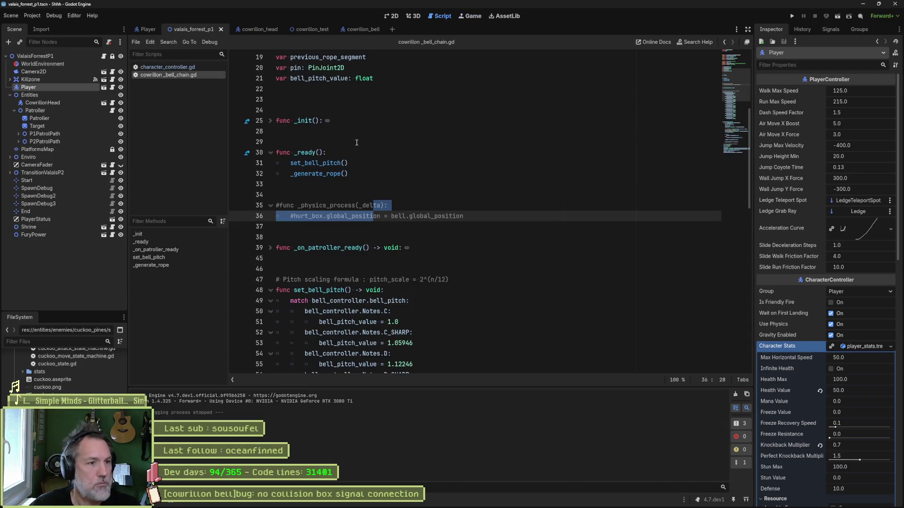
key(ctrl+k)
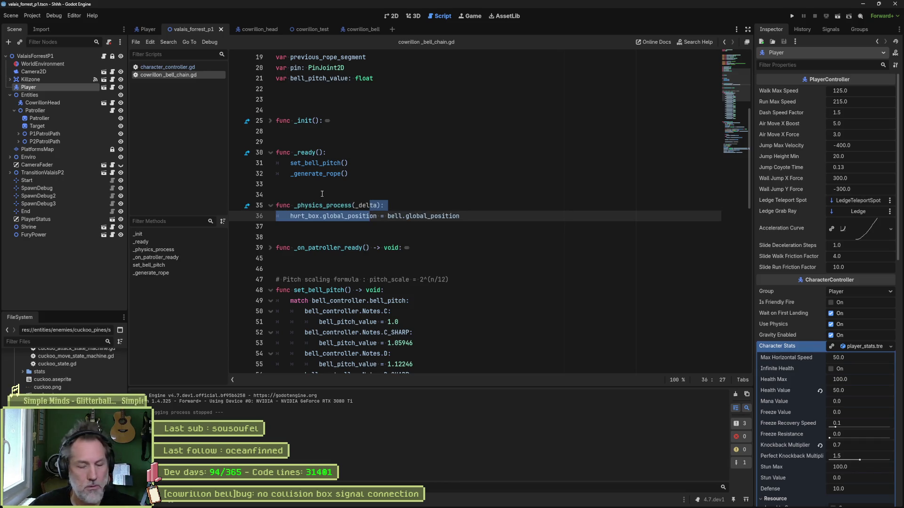
key(F5)
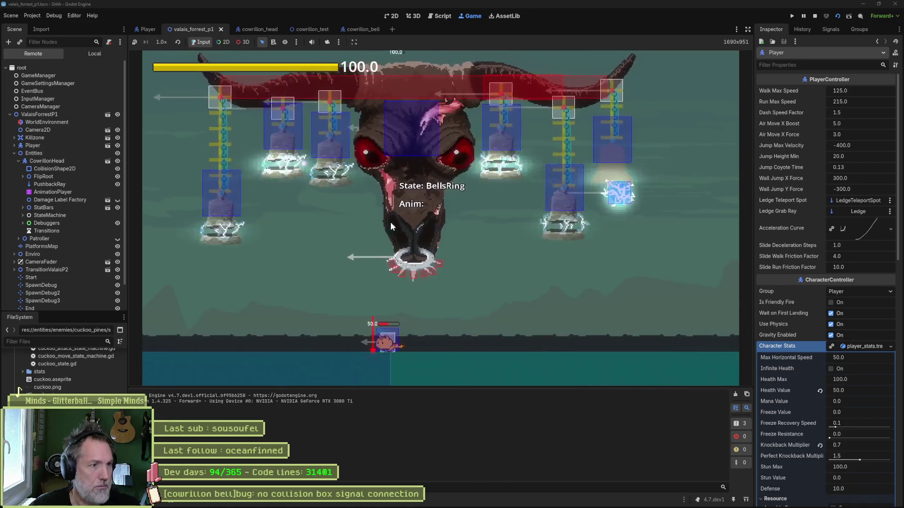
key(Left)
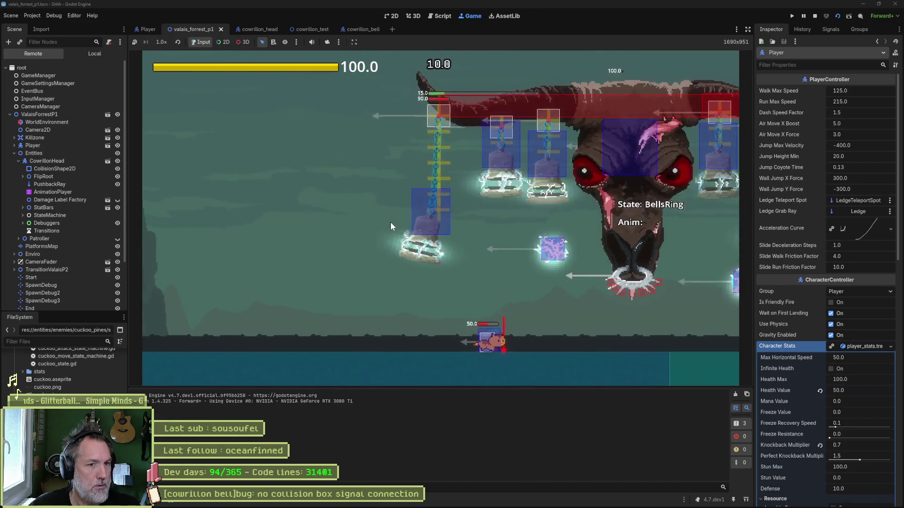
key(F8)
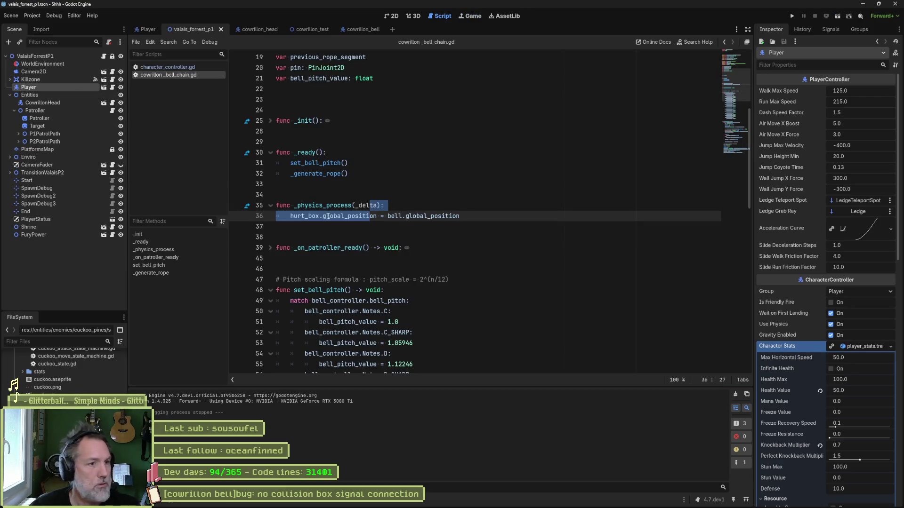
Step: Select bell_vertical_offset on line 10, then place the cursor at the hurt box line's end
click(430, 203)
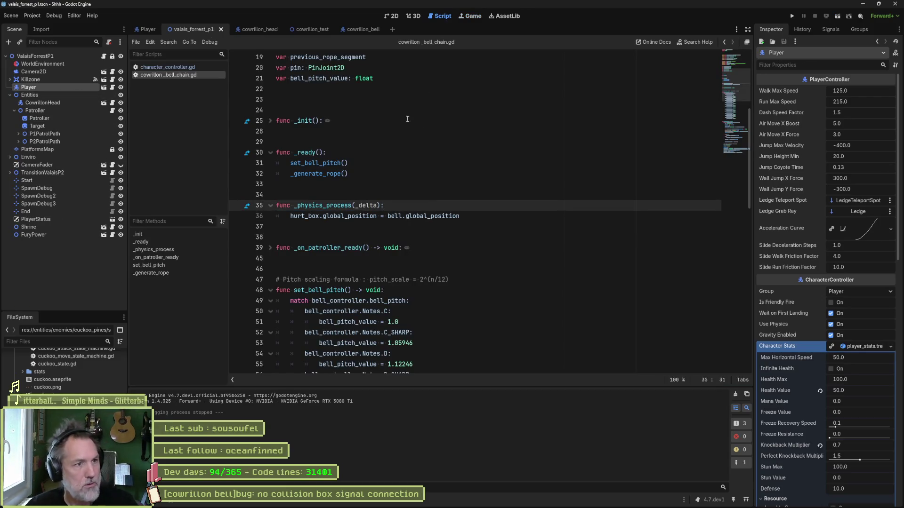
scroll(426, 204, up, 5)
click(437, 164)
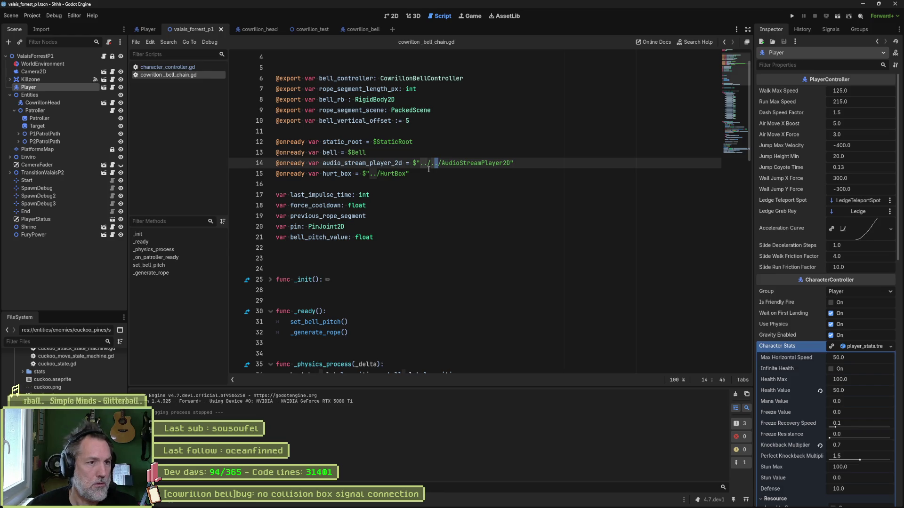
key(Up)
key(Up)
key(Up)
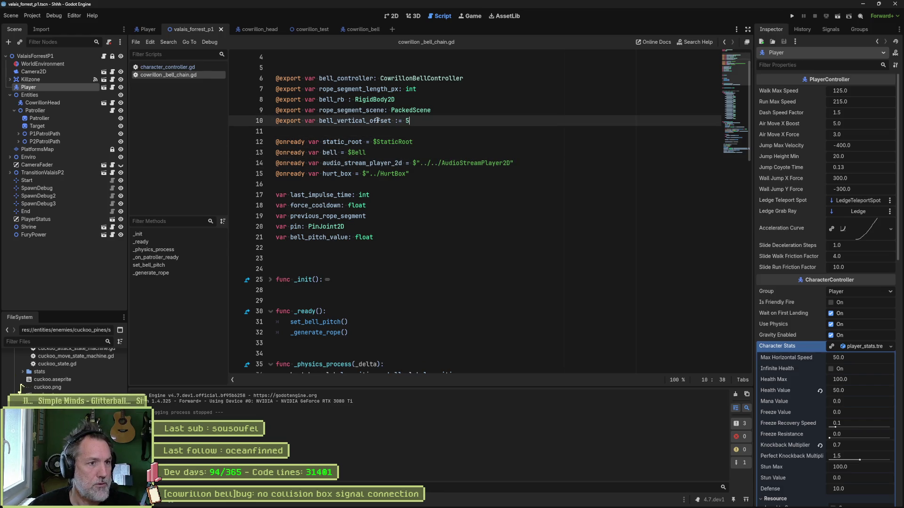
double_click(377, 121)
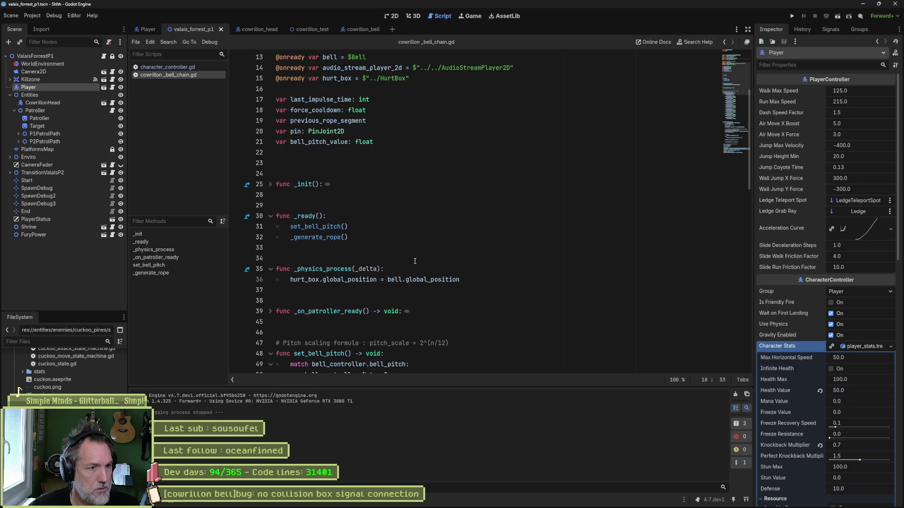
scroll(464, 274, down, 8)
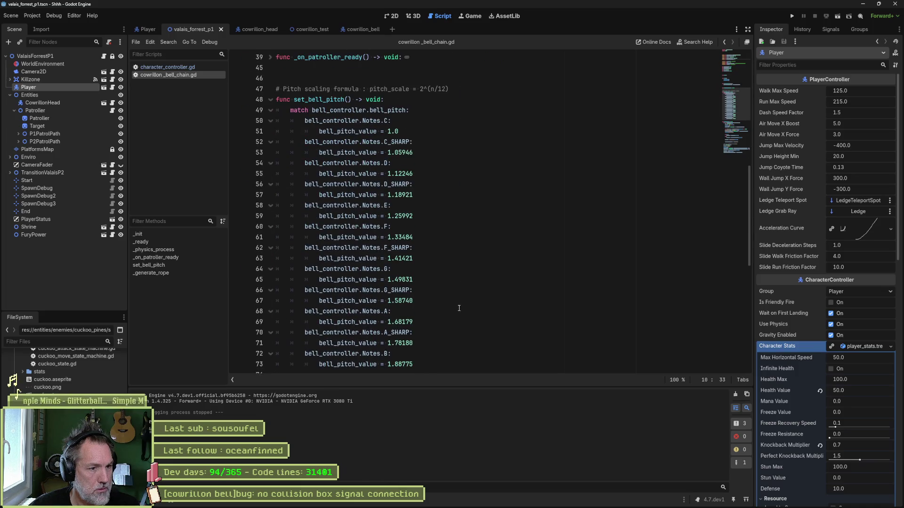
scroll(444, 246, up, 6)
click(475, 216)
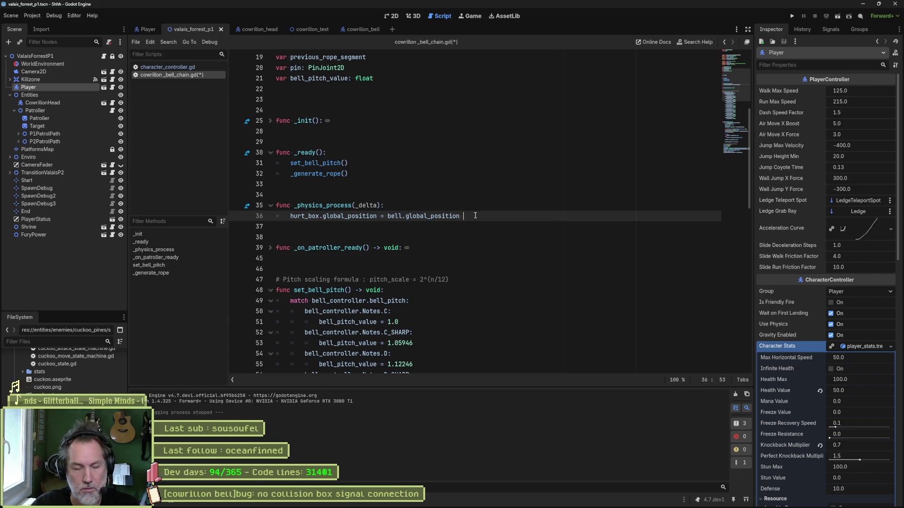
Step: Append + bell_vertical_offset to the hurt box position and test-run, stopping on the error
text(+ bell_vertical_offset)
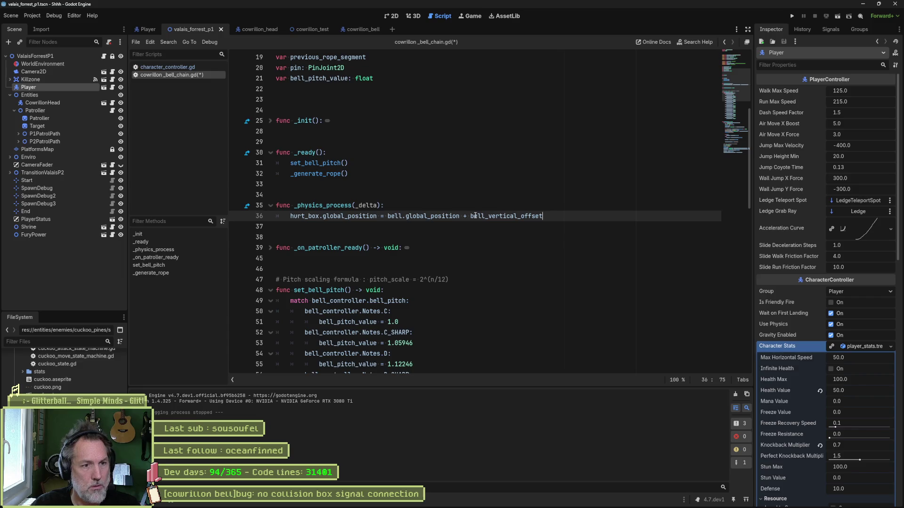
key(F6)
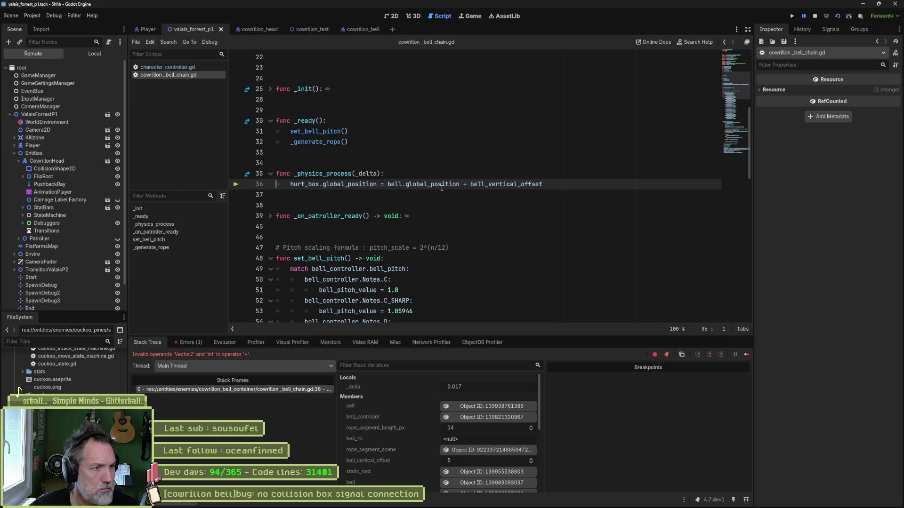
key(F8)
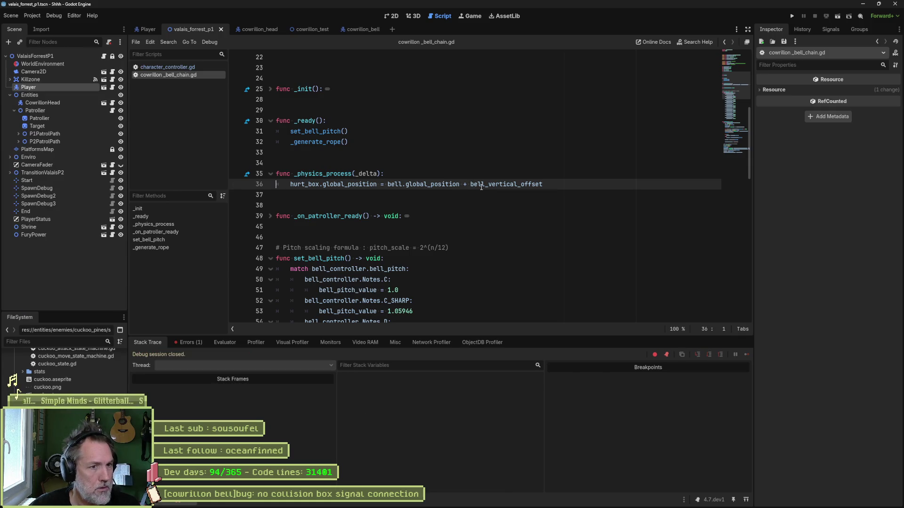
Step: Rewrite the position as Vector2(bell x, bell.global_position.y + offset) and run the game
mouse_move(481, 187)
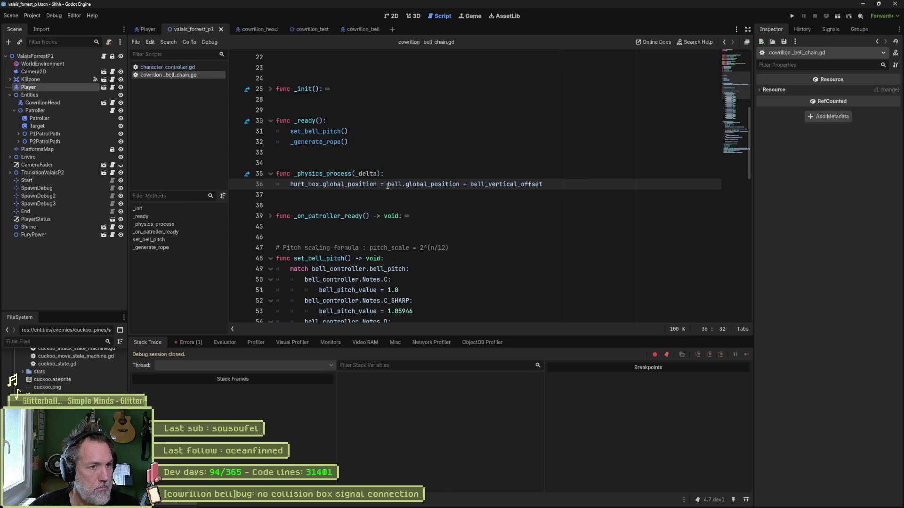
text(Vector2()
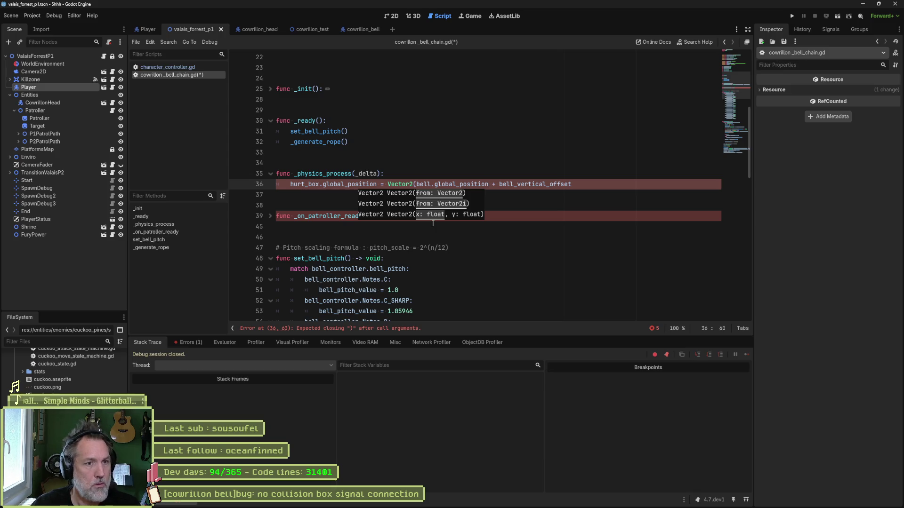
text(.x)
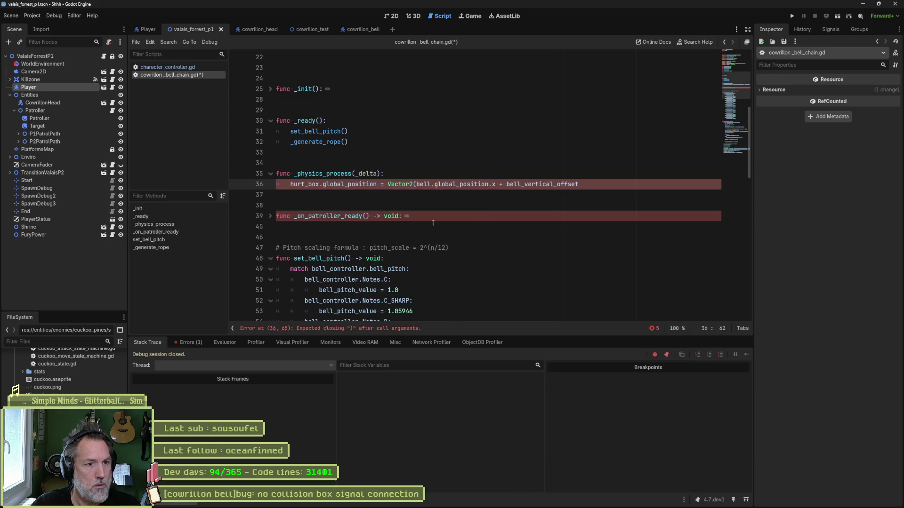
text(,)
key(ctrl+shift+Left)
key(ctrl+shift+Left)
key(ctrl+shift+Left)
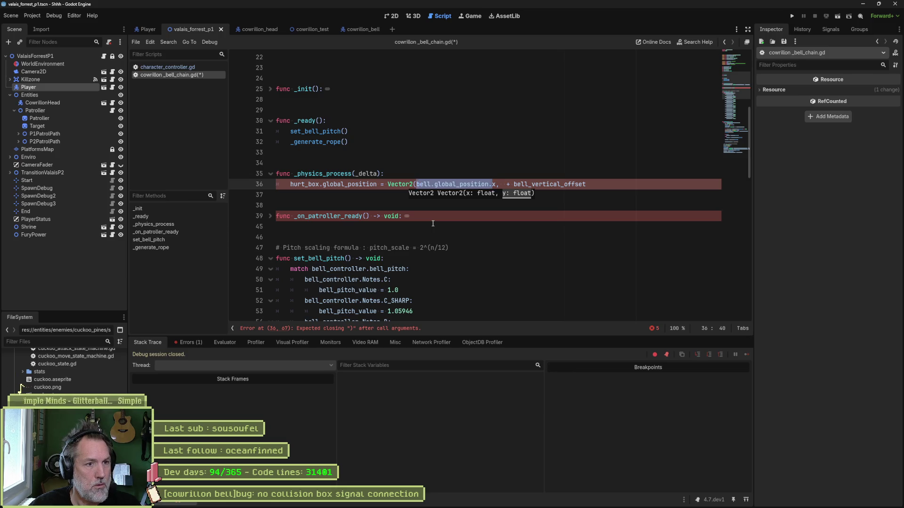
key(ctrl+Right)
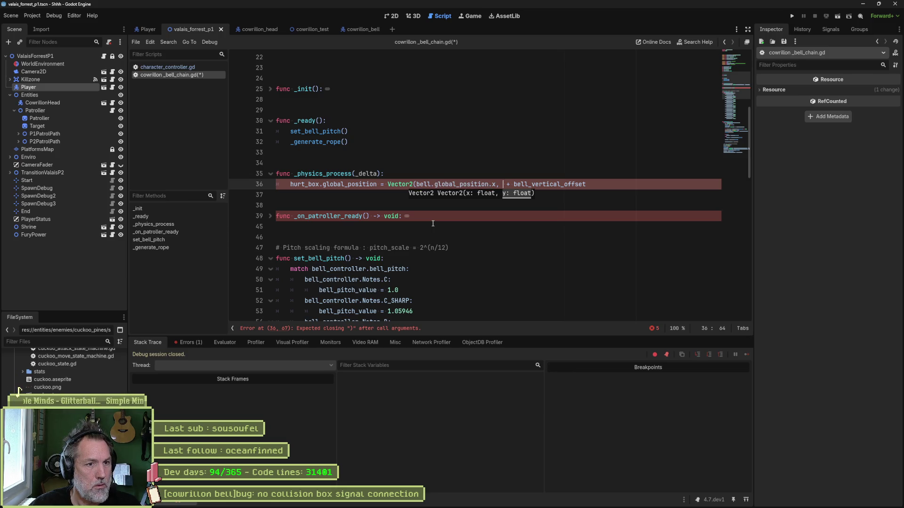
text(bell.global_position.y)
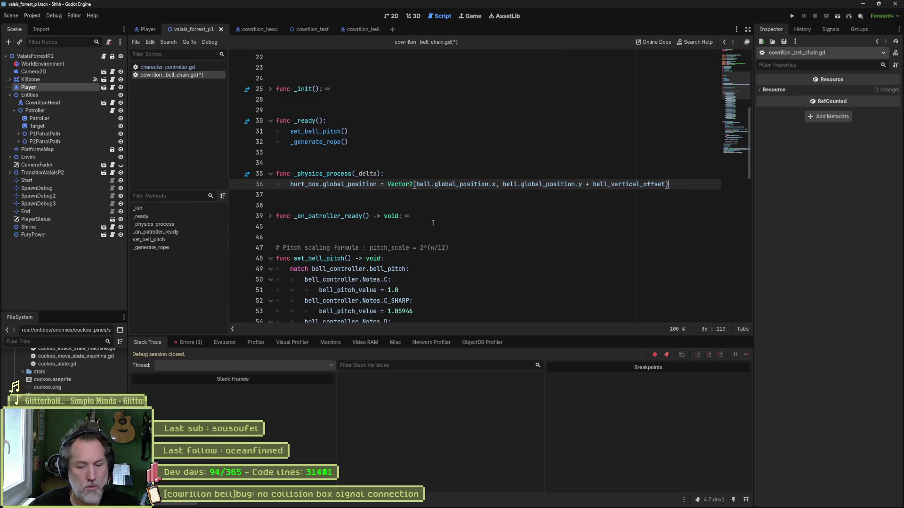
key(F6)
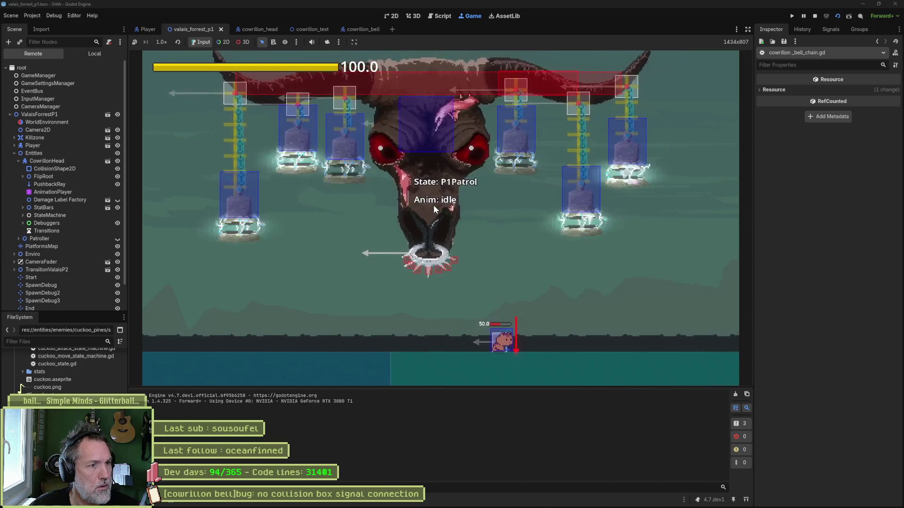
Step: Test the game with bell_vertical_offset set to 50 on line 10
key(F8)
scroll(597, 185, up, 7)
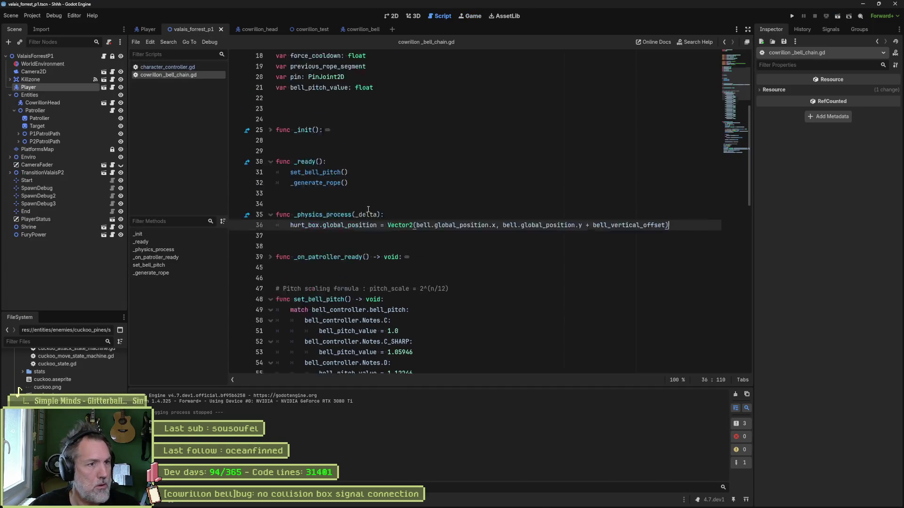
click(413, 151)
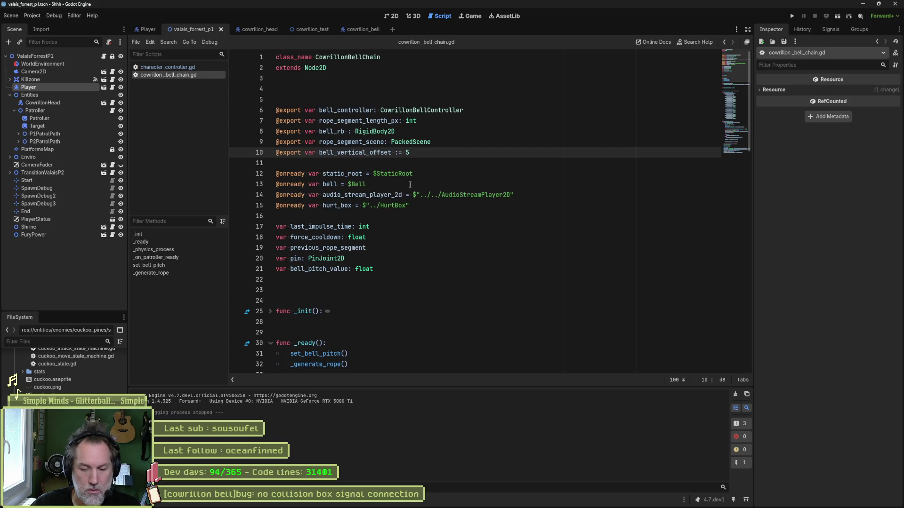
key(F5)
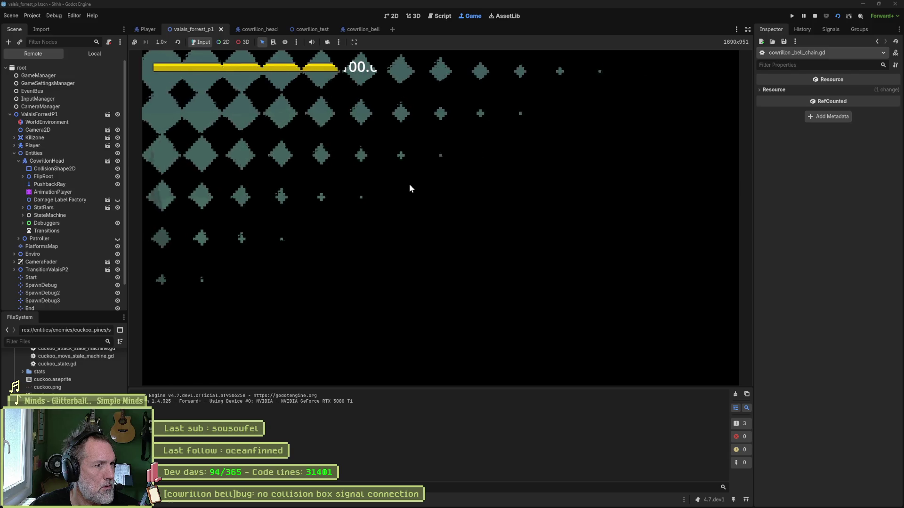
key(F8)
Step: Change bell_vertical_offset to 25 and run the game again
text(0)
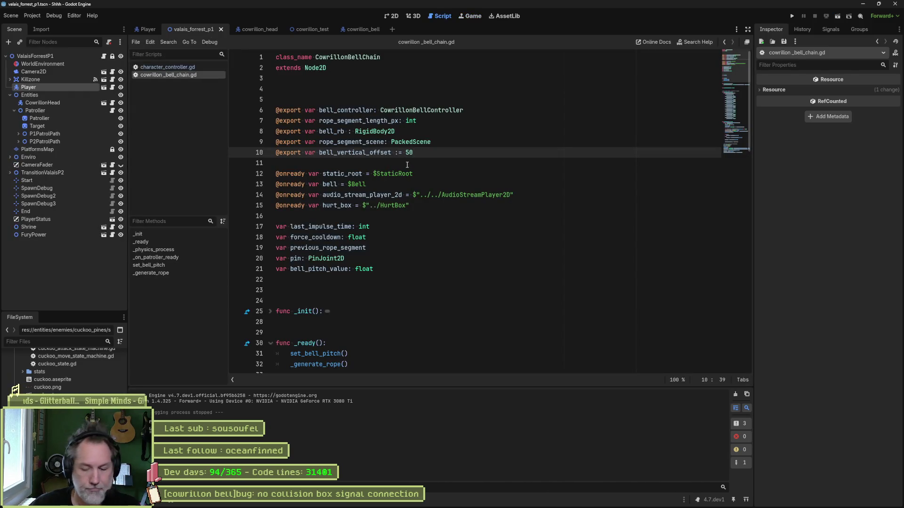
key(BackSpace)
key(Left)
text(2)
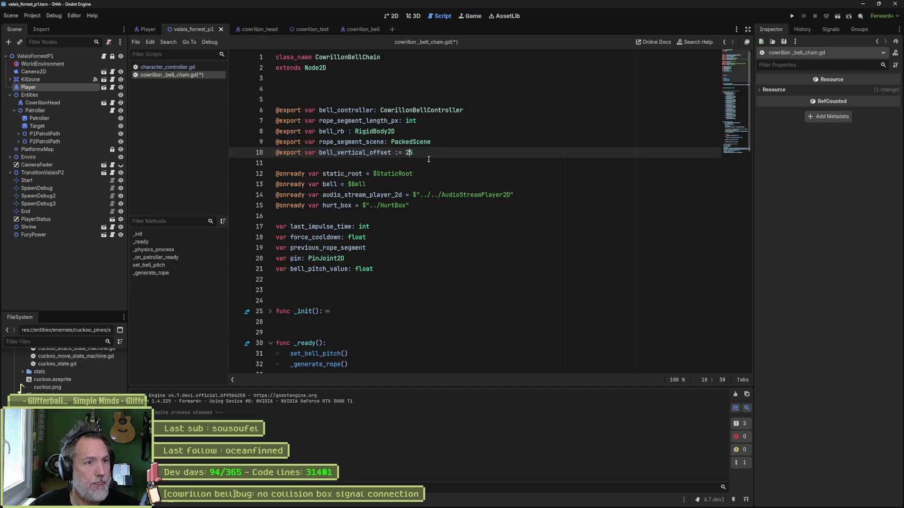
key(F5)
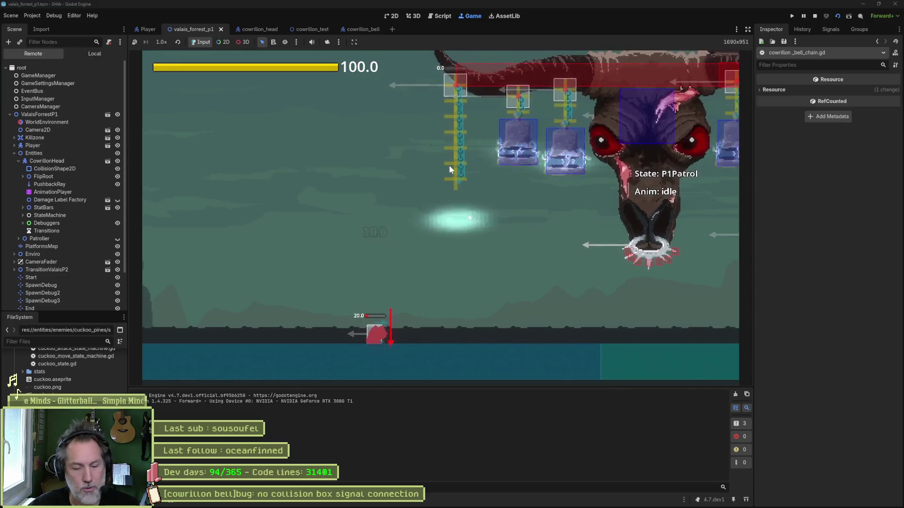
Step: Stop the game and open the 'no collision box signal connection' task in Asana
key(F8)
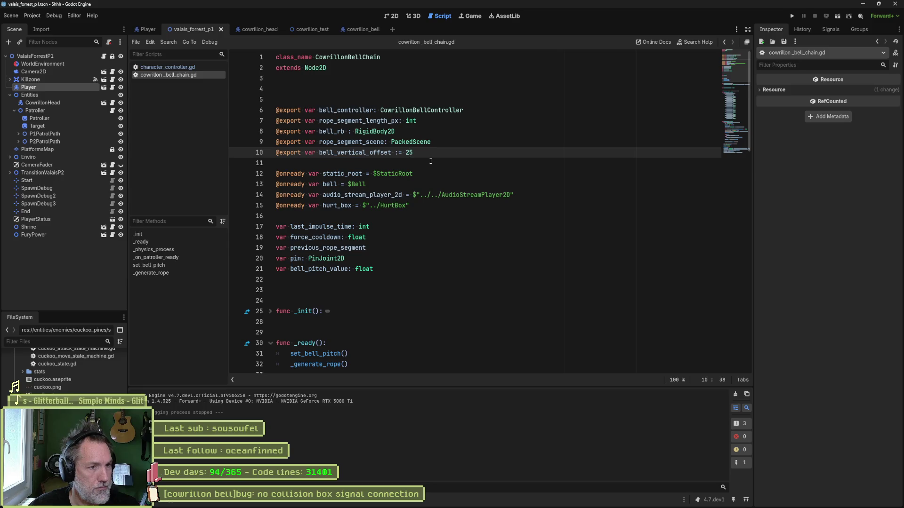
scroll(415, 244, down, 6)
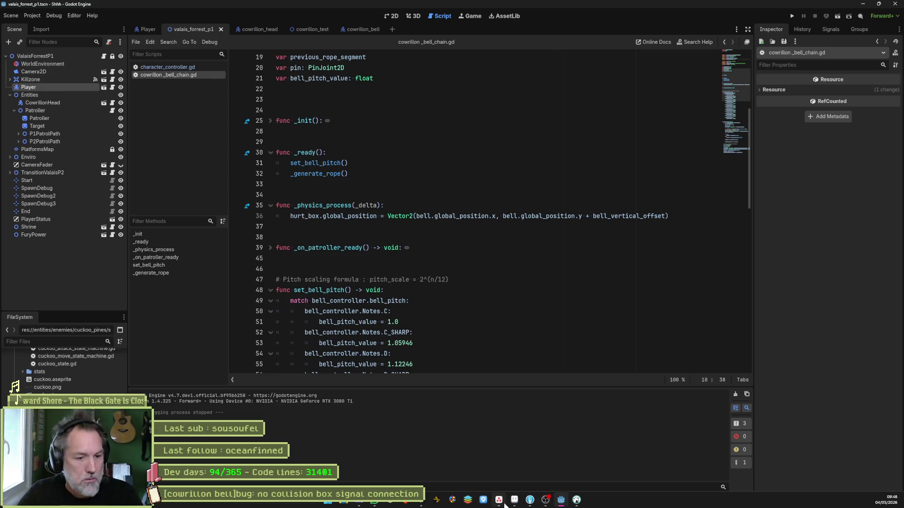
key(alt+Tab)
click(758, 64)
Step: Commit cowrillon_bell.tscn and cowrillon_bell_chain.gd in Fork and push master to origin
key(ctrl+a)
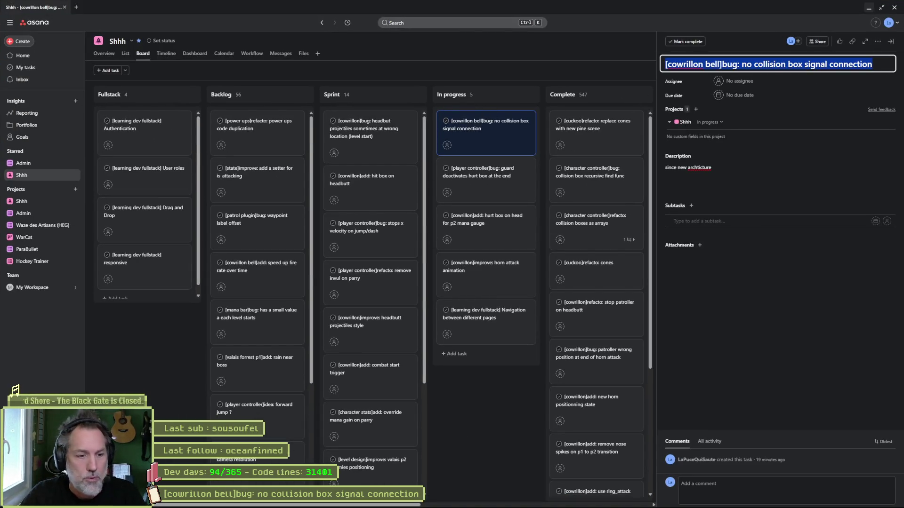
click(530, 500)
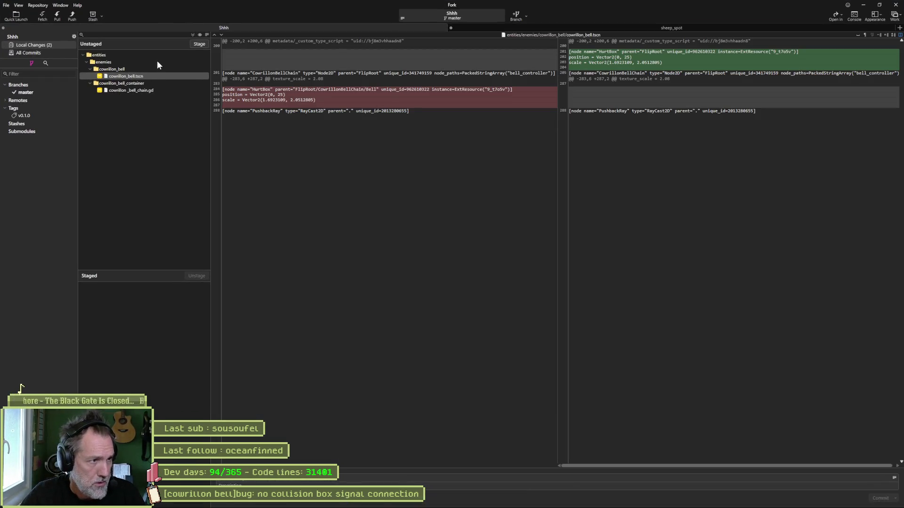
click(153, 90)
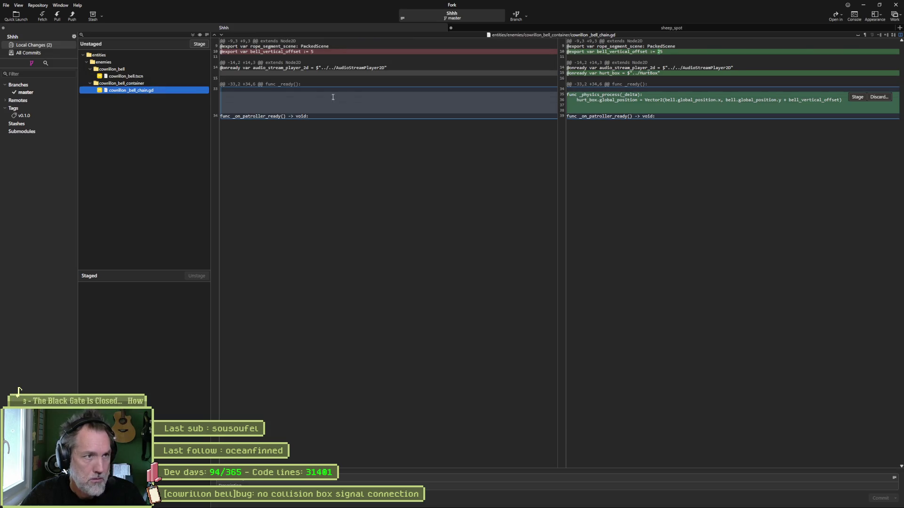
click(193, 35)
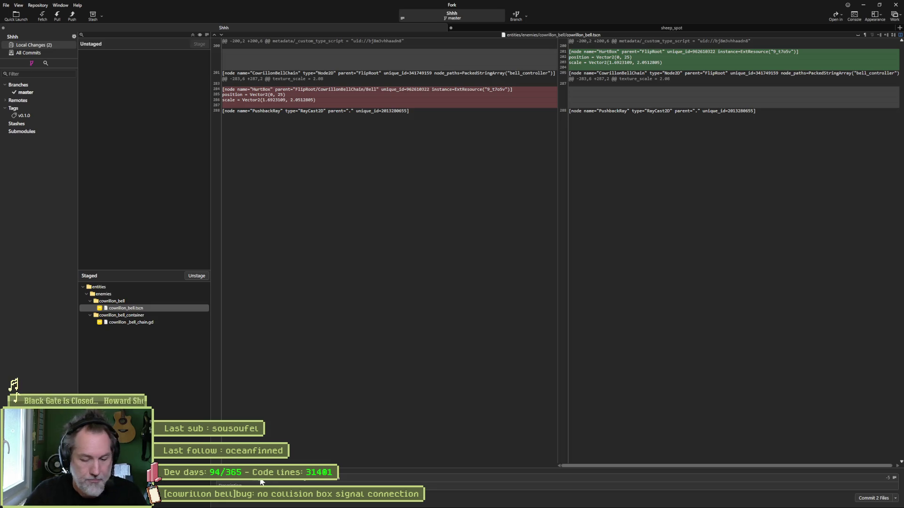
key(ctrl+Return)
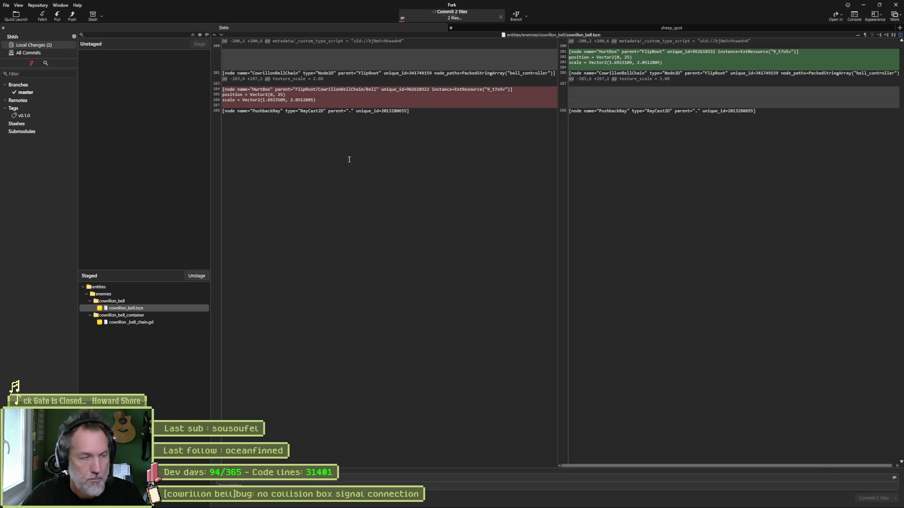
click(70, 16)
click(497, 279)
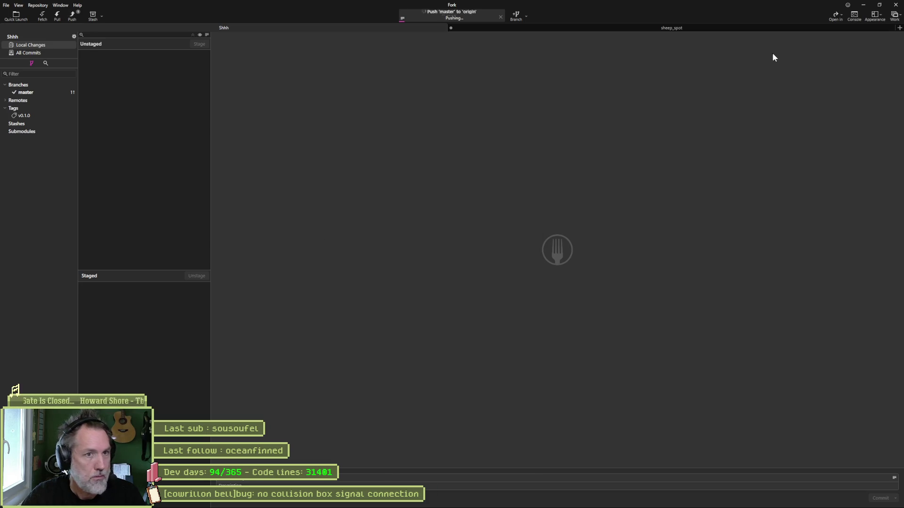
Step: Move the 'no collision box signal connection' card to Complete and minimize the browser
click(863, 6)
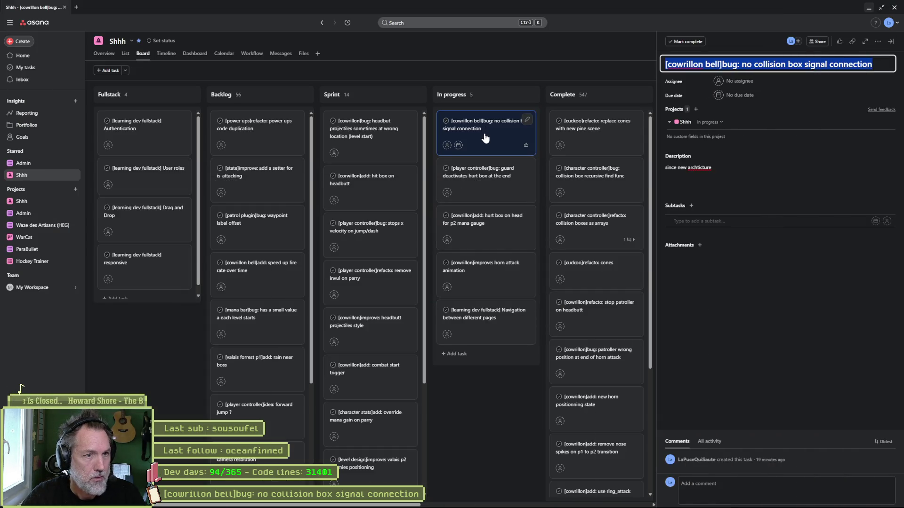
drag(467, 127, 589, 132)
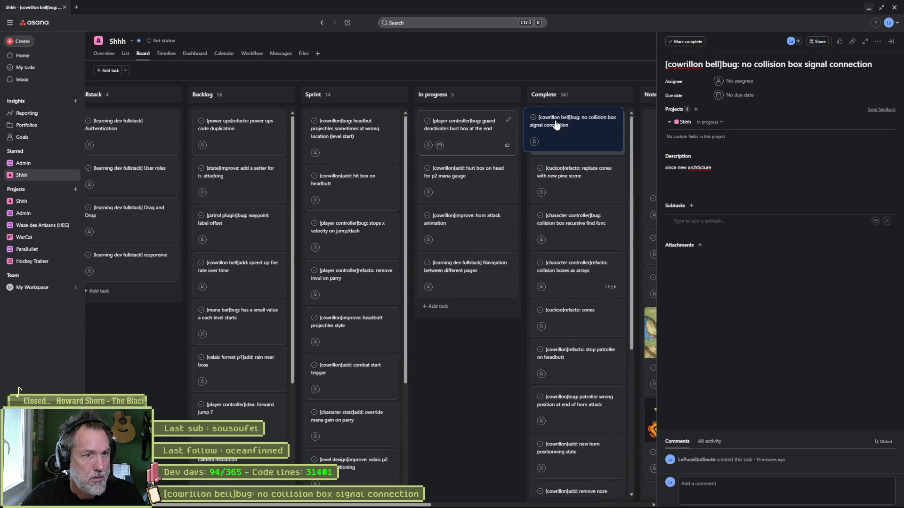
click(871, 8)
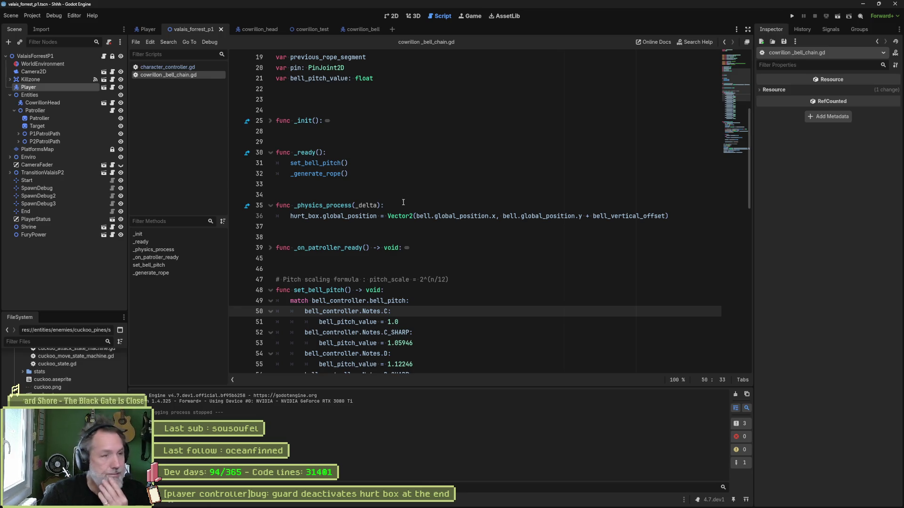
key(F5)
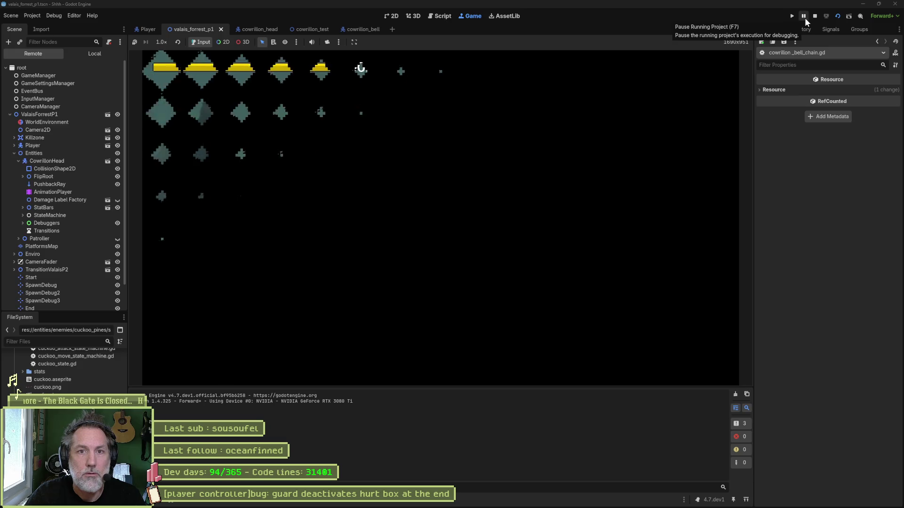
click(804, 18)
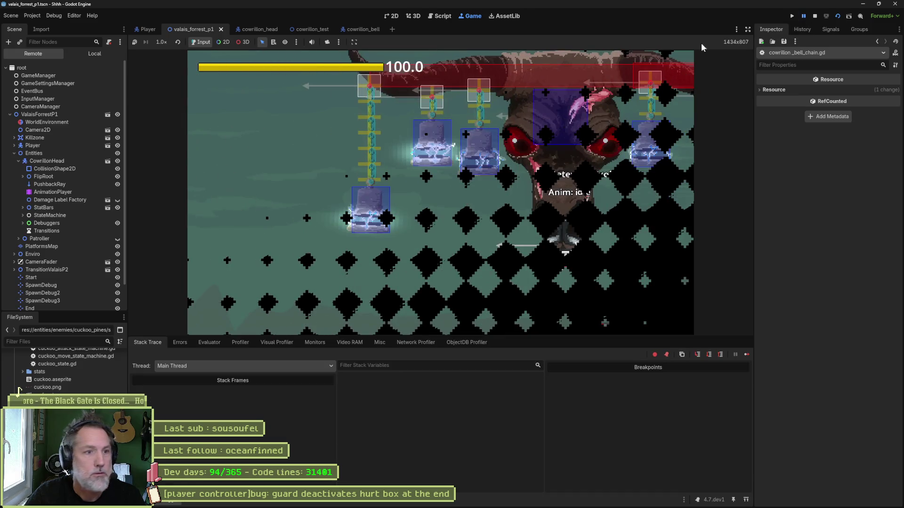
click(54, 162)
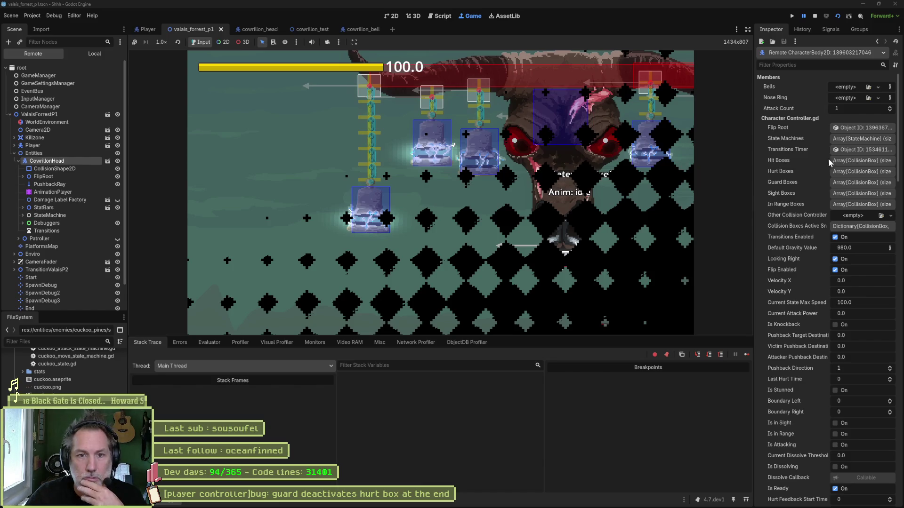
click(862, 161)
click(865, 219)
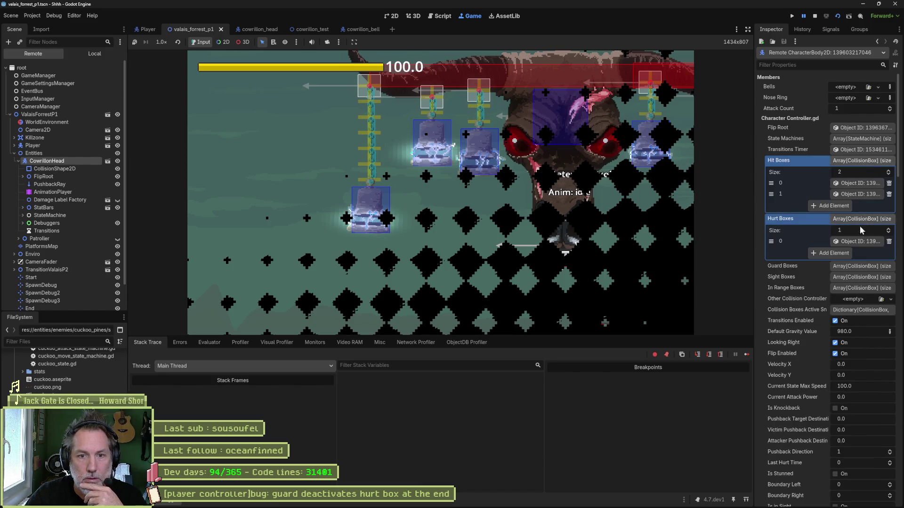
click(862, 267)
click(858, 302)
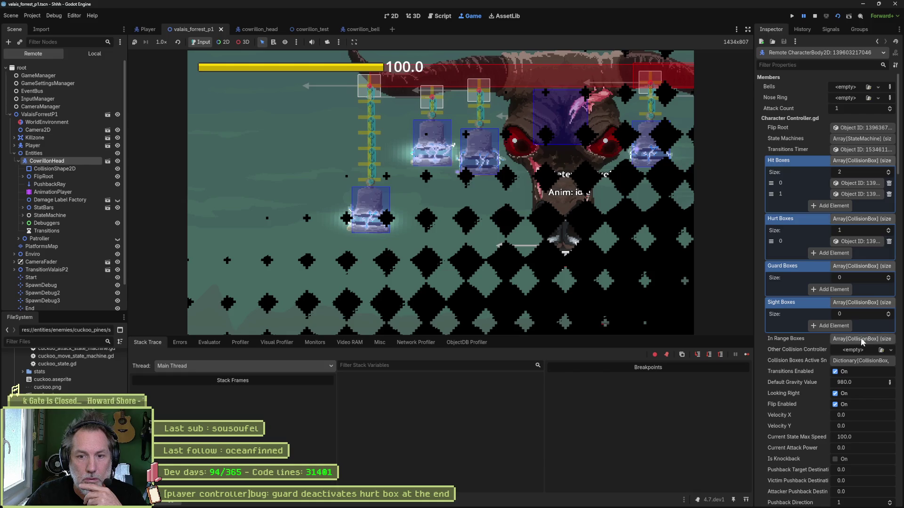
click(861, 339)
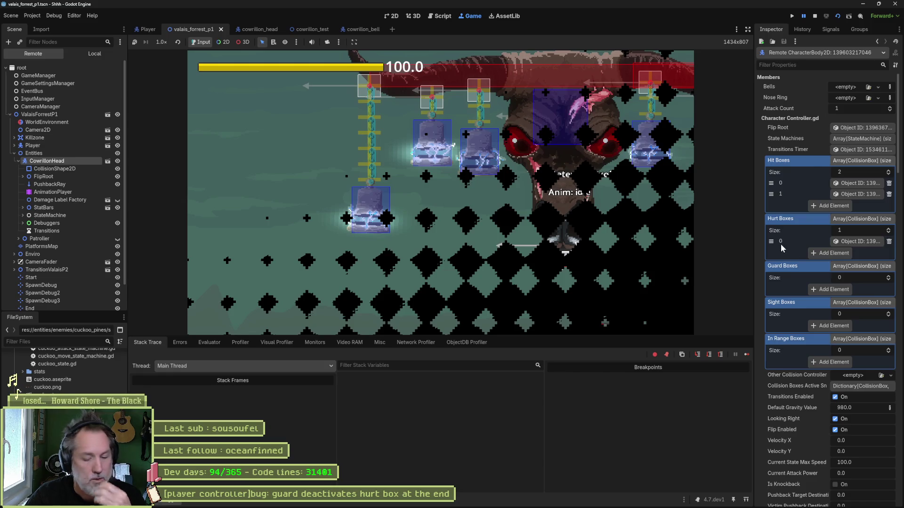
key(F8)
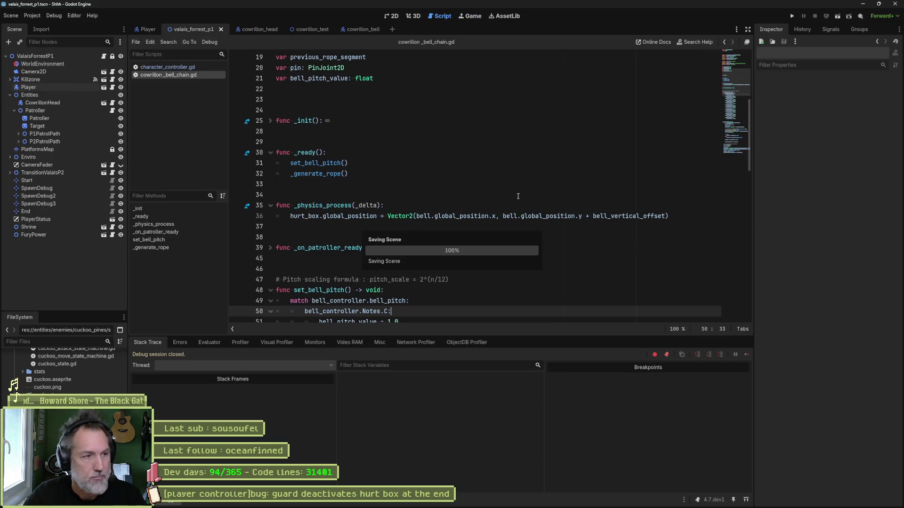
Step: Open the cowrillon_head scene in 2D and load the 'idle' animation in the AnimationPlayer
click(251, 30)
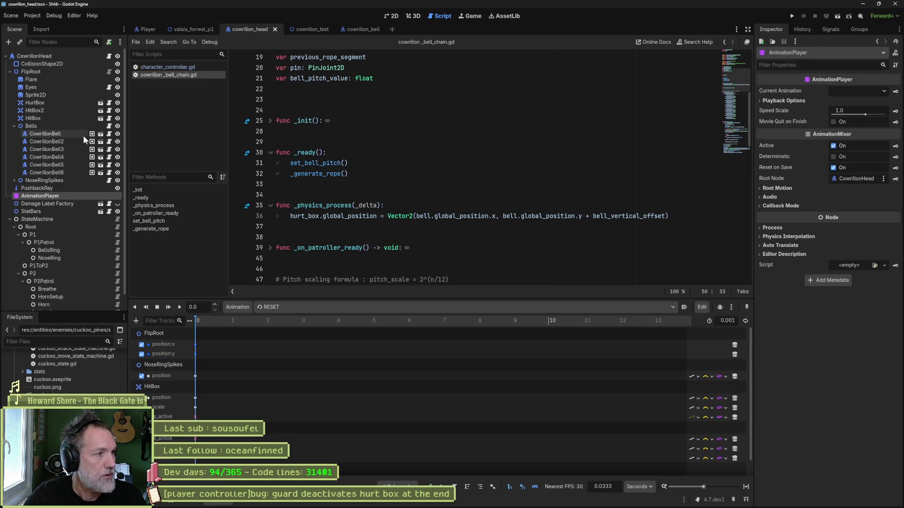
click(391, 15)
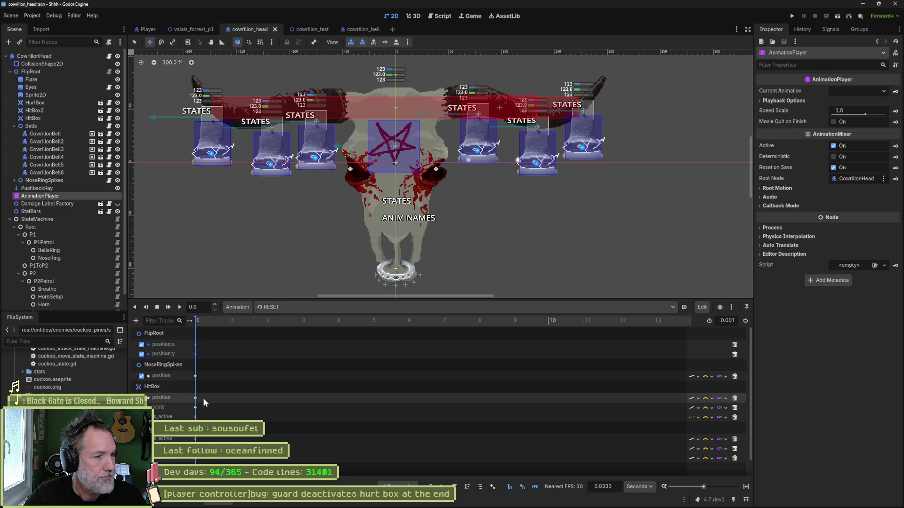
click(290, 309)
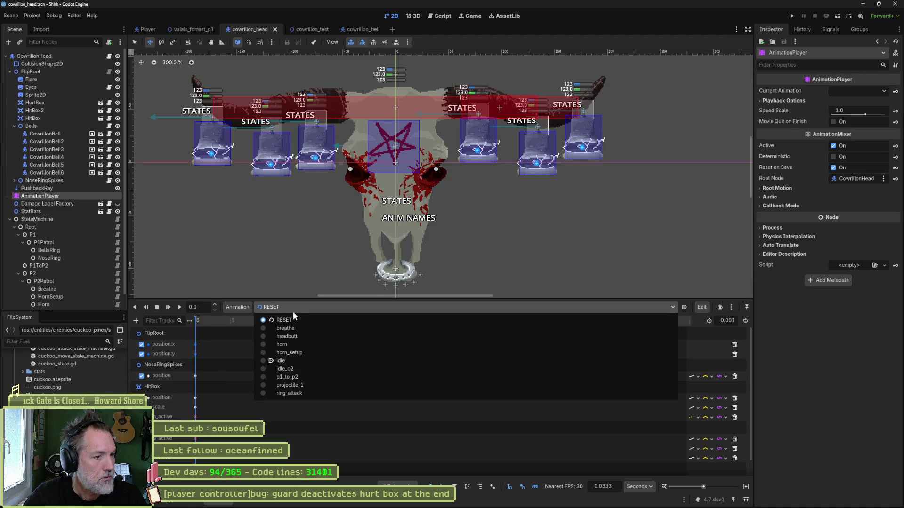
click(296, 360)
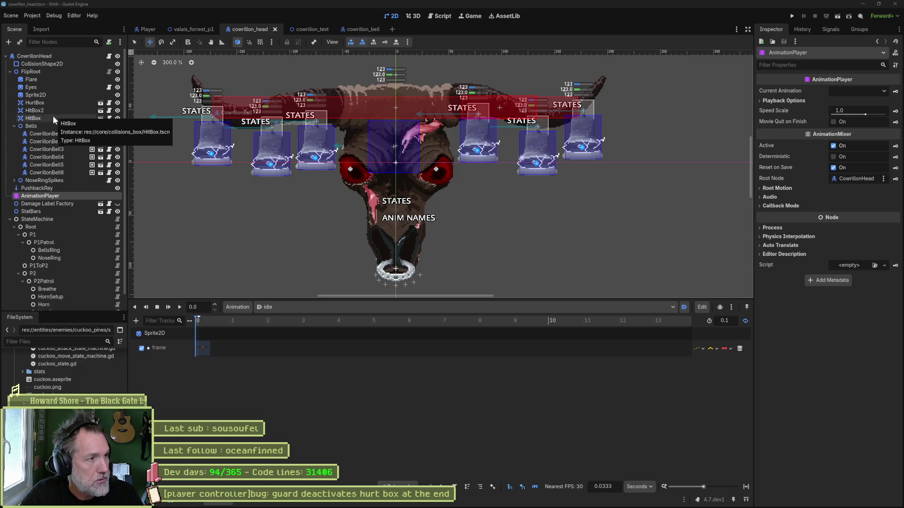
Step: Move HitBox above HitBox2 in the tree and key its position and scale in idle
drag(32, 118, 35, 107)
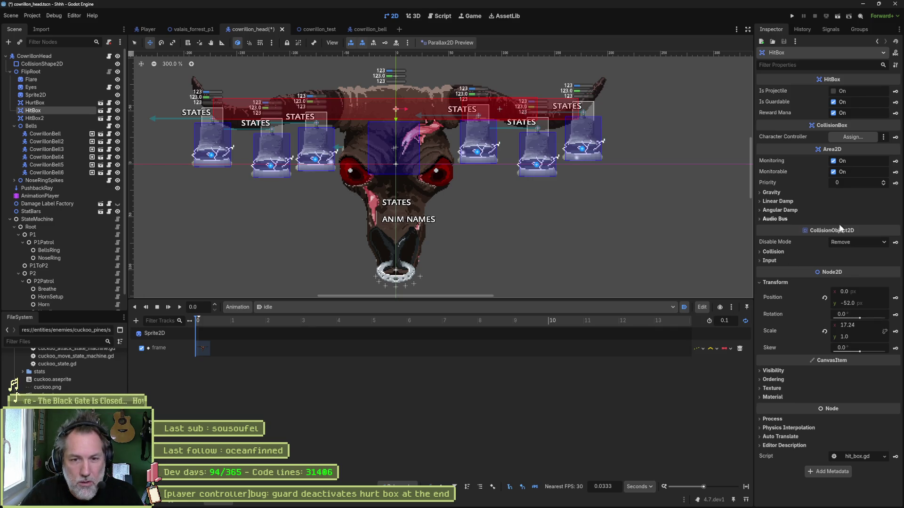
click(895, 298)
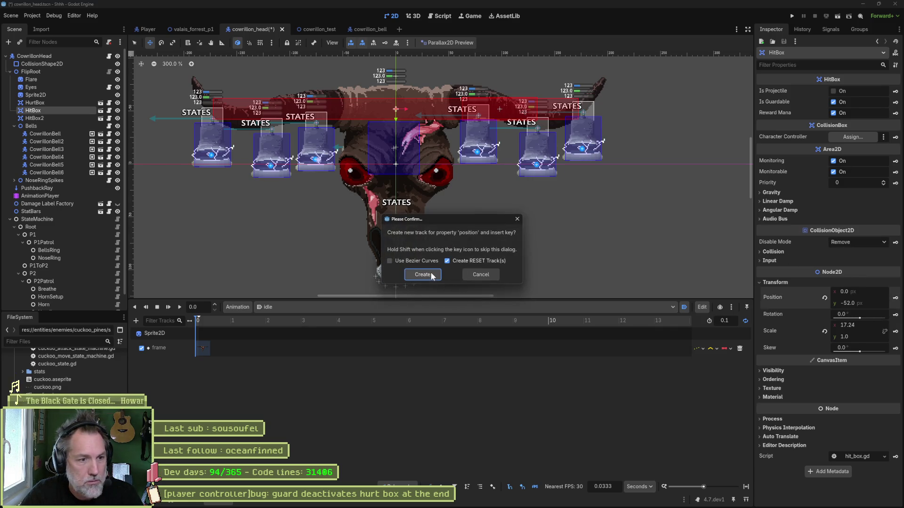
click(422, 275)
click(896, 332)
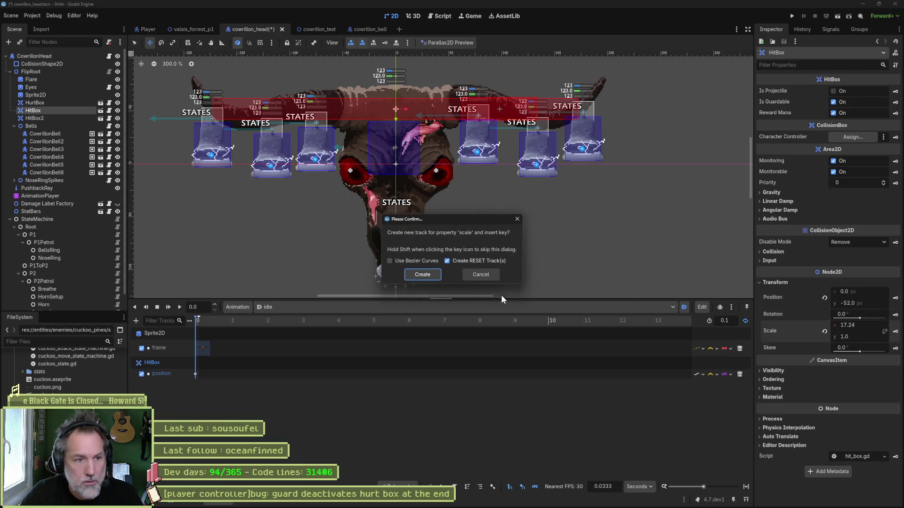
click(422, 274)
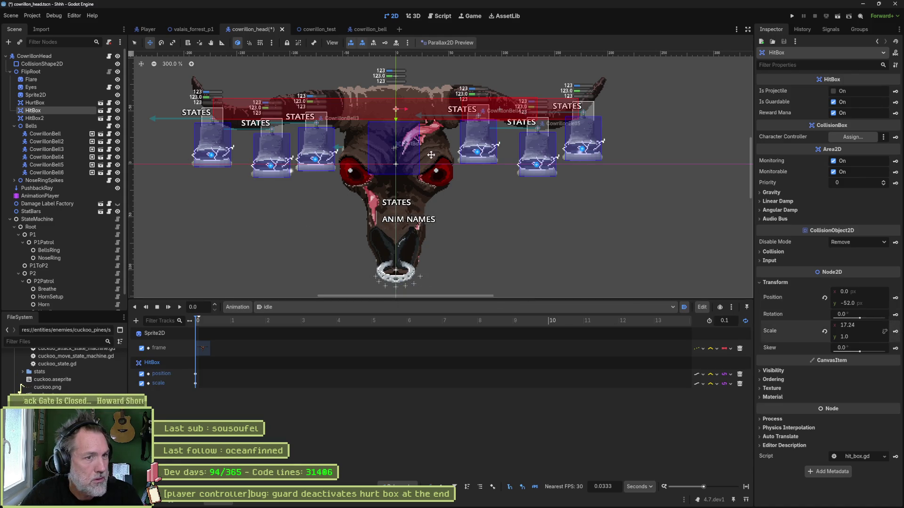
Step: Fit HitBox onto the left horn at (-122, -56), scale 6.28 × 1.407, and save
key(s)
mouse_move(406, 108)
mouse_down()
mouse_move(295, 120)
mouse_move(301, 113)
mouse_up()
key(w)
mouse_move(402, 110)
mouse_down()
mouse_move(269, 109)
mouse_move(290, 114)
mouse_move(257, 125)
mouse_move(280, 107)
mouse_move(261, 103)
mouse_move(280, 109)
mouse_up()
key(s)
key(w)
key(s)
key(w)
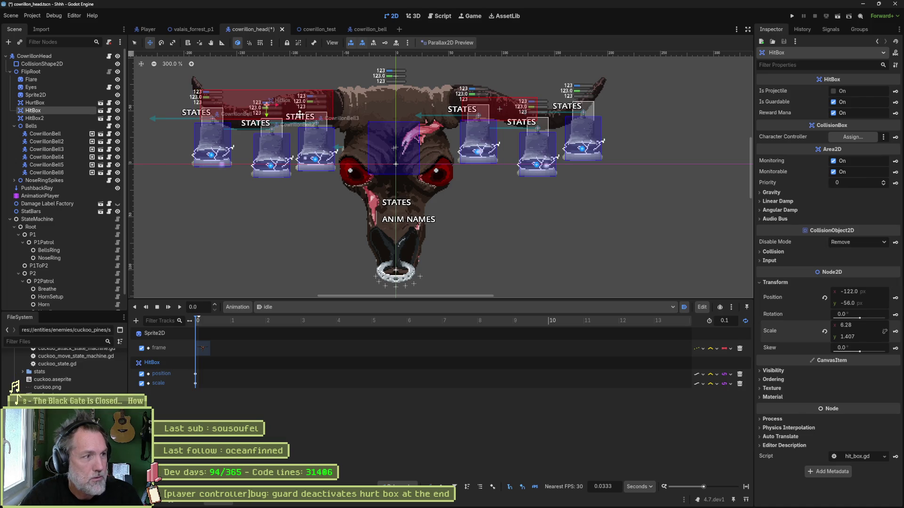
key(ctrl+s)
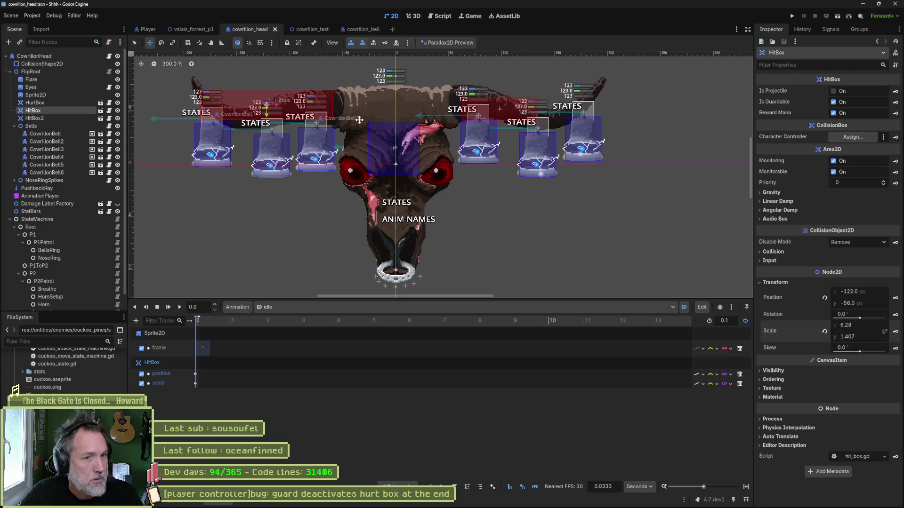
Step: Copy HitBox's 6.28 × 1.407 scale onto HitBox2
right_click(775, 297)
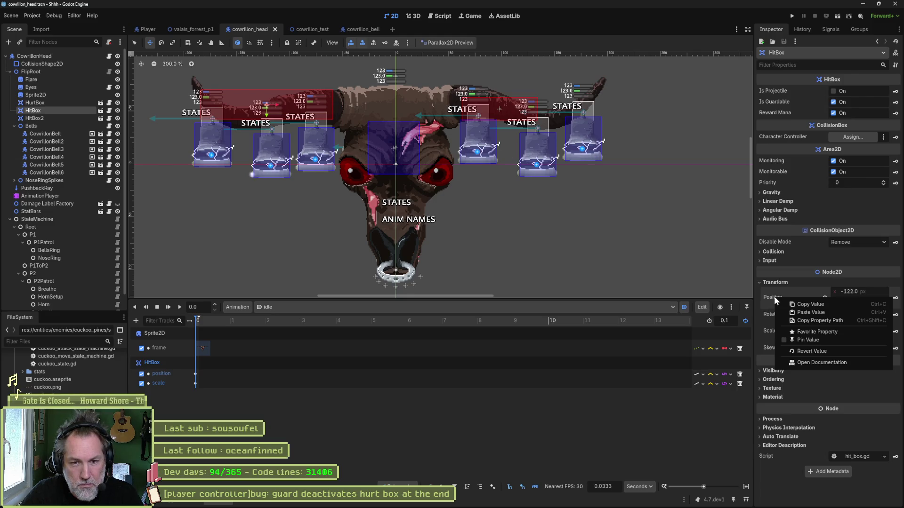
click(510, 457)
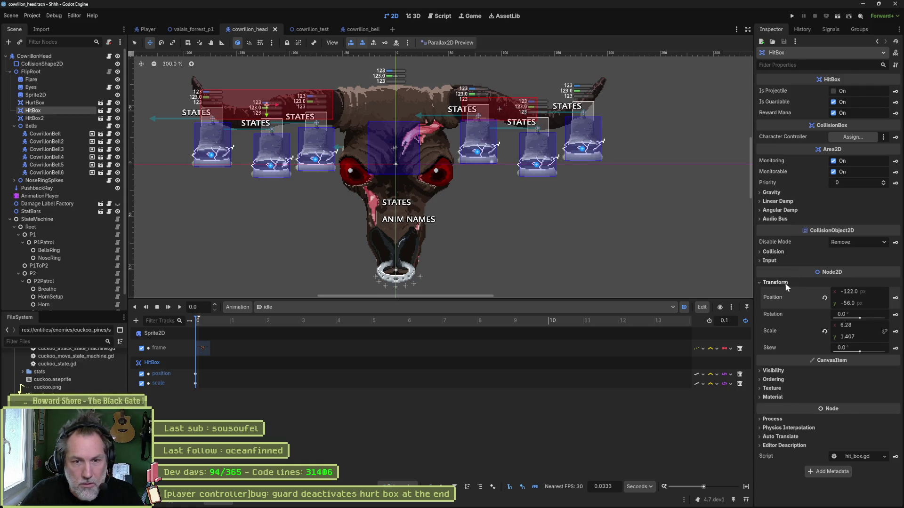
right_click(772, 298)
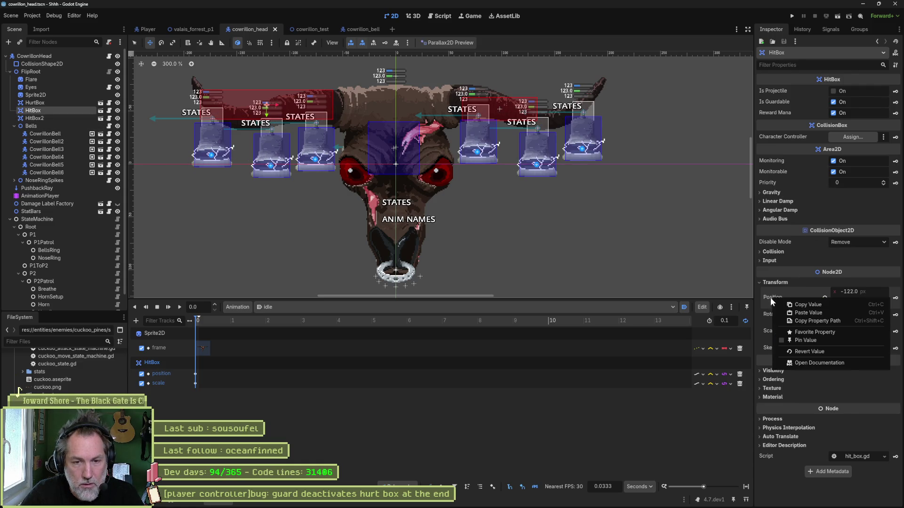
right_click(763, 330)
right_click(763, 329)
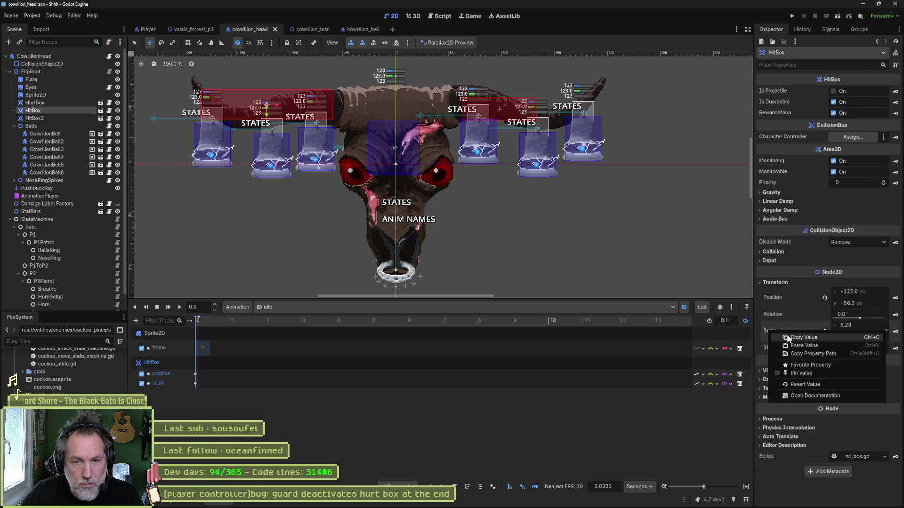
click(810, 337)
click(34, 118)
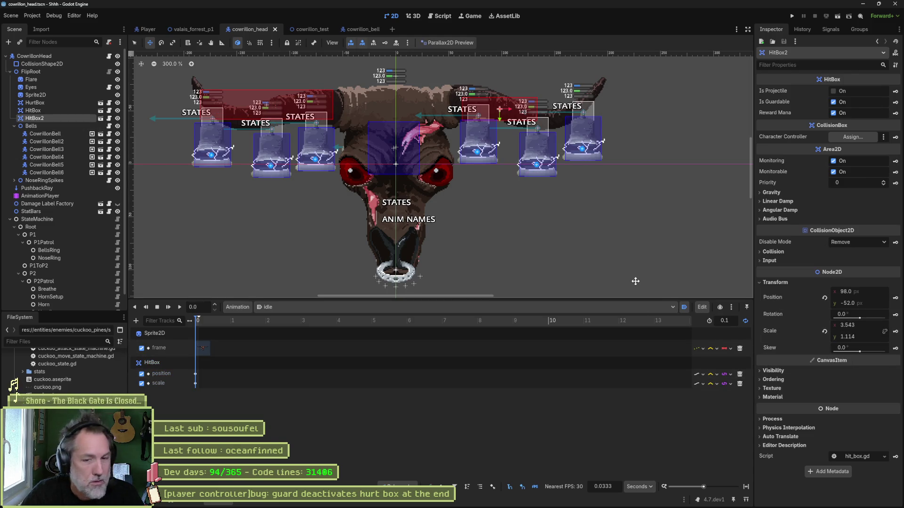
right_click(778, 328)
click(812, 345)
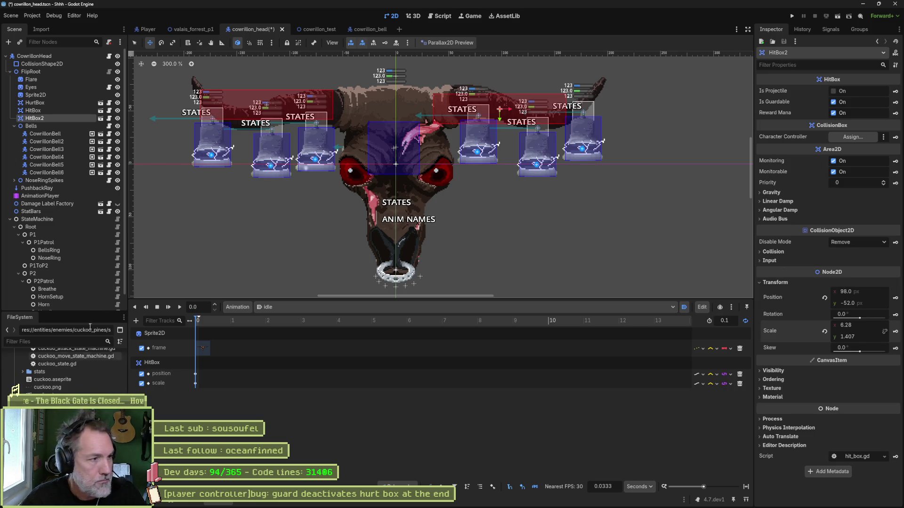
Step: Paste HitBox's position onto HitBox2 and begin changing its x to 122
click(62, 111)
right_click(776, 298)
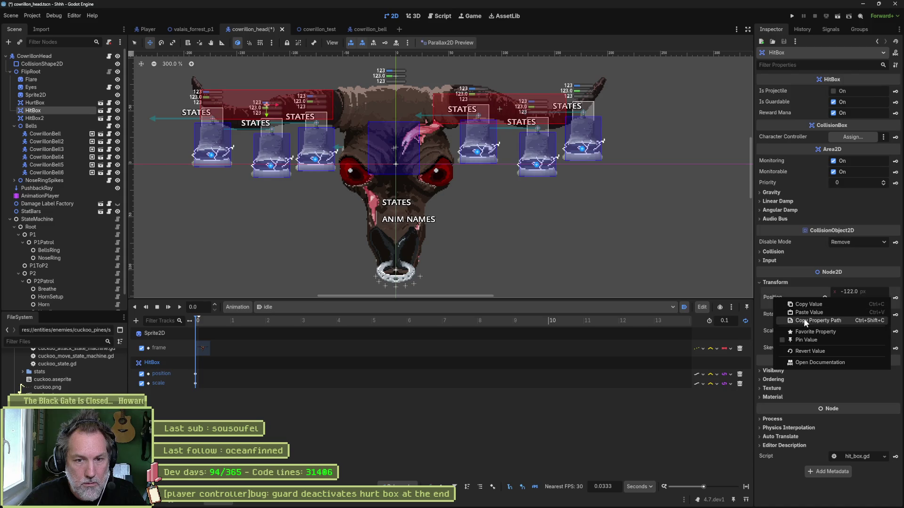
click(807, 306)
click(66, 118)
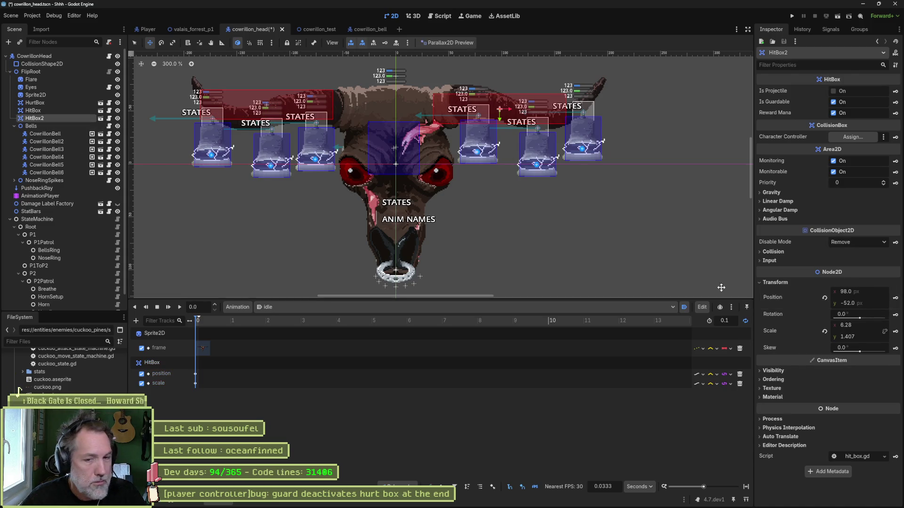
right_click(775, 297)
click(807, 313)
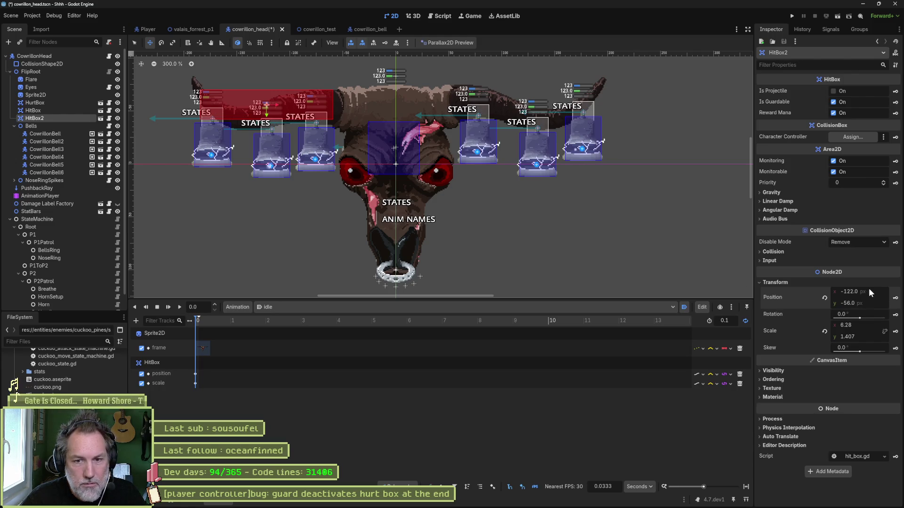
click(880, 297)
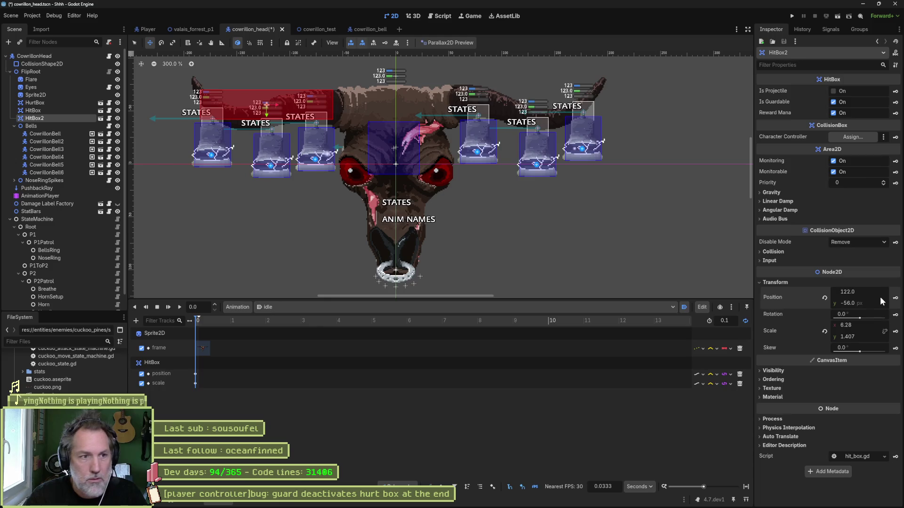
Step: Commit HitBox2's x position of 122 and save the scene
key(Delete)
key(Return)
key(ctrl+s)
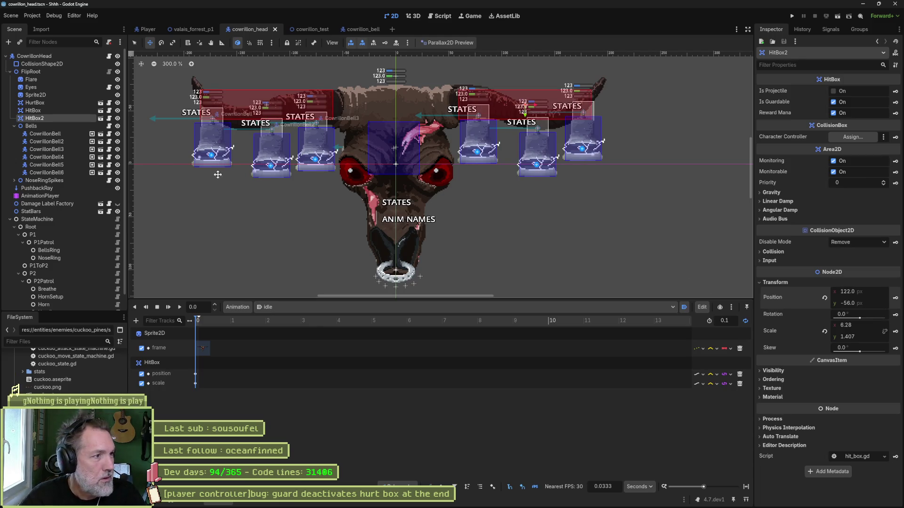
Step: Delete HitBox's position/scale and HitBox2's transform tracks from RESET, then return to idle
click(307, 307)
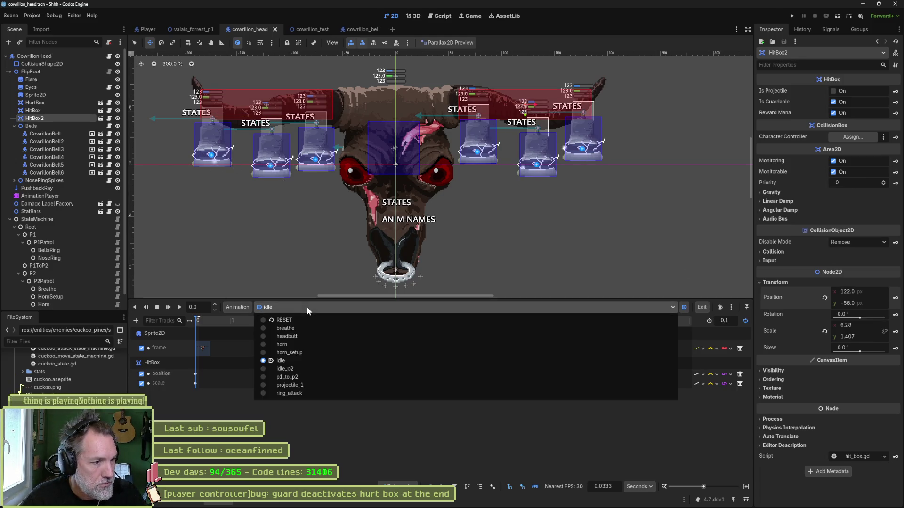
click(317, 322)
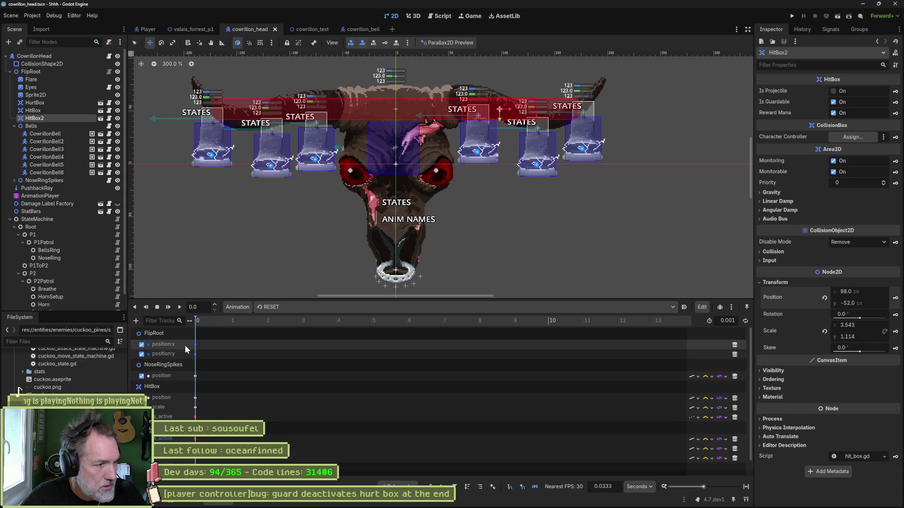
scroll(179, 367, down, 1)
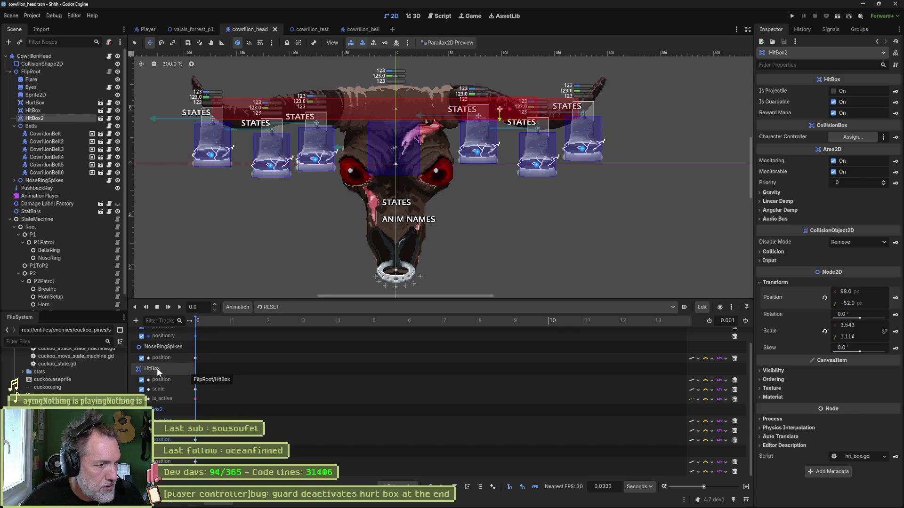
click(734, 381)
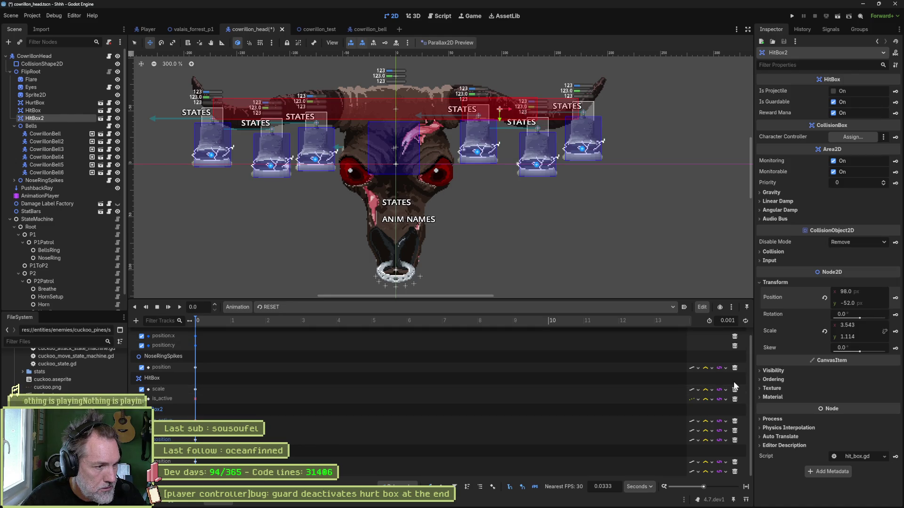
click(735, 389)
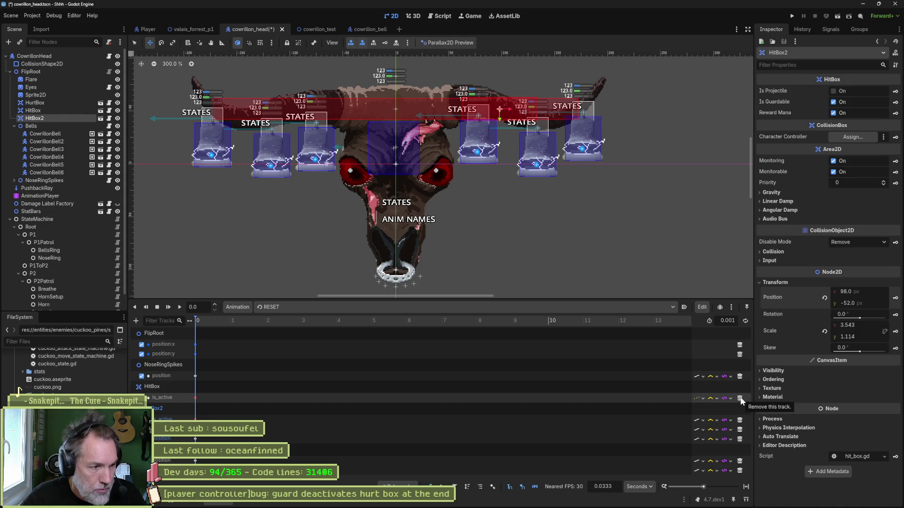
click(740, 429)
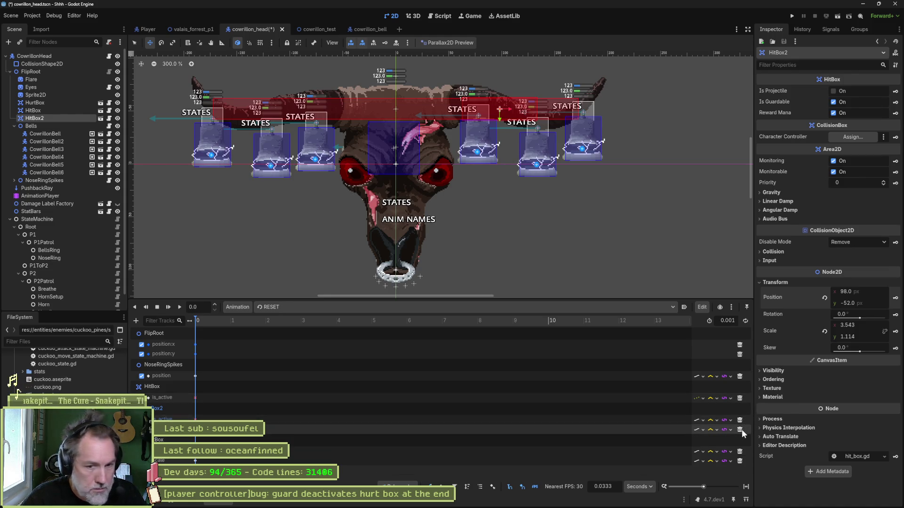
click(742, 429)
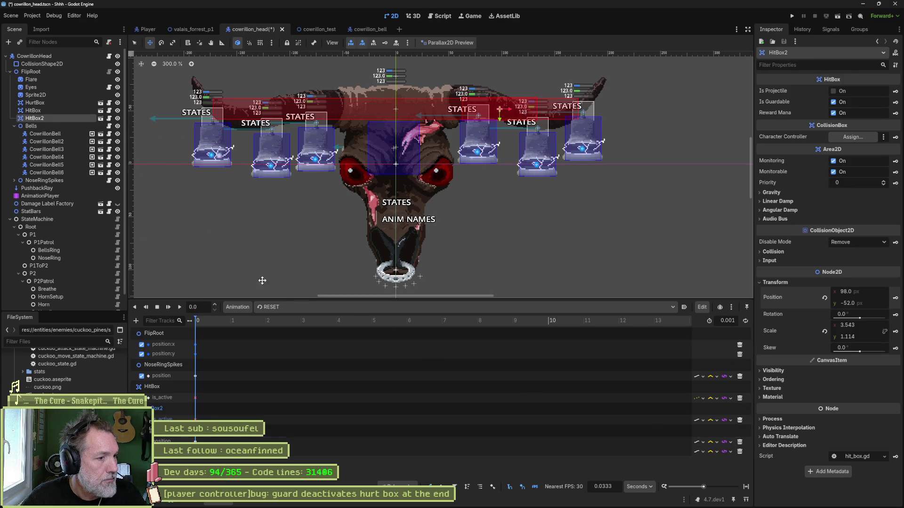
click(271, 306)
click(315, 360)
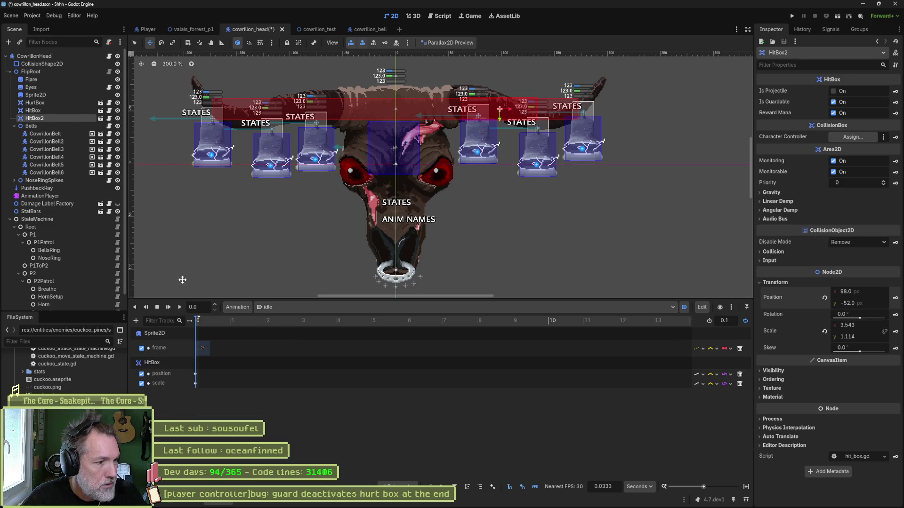
Step: Replace HitBox's idle tracks with freshly keyed position and scale tracks at 0 s
click(739, 375)
click(739, 375)
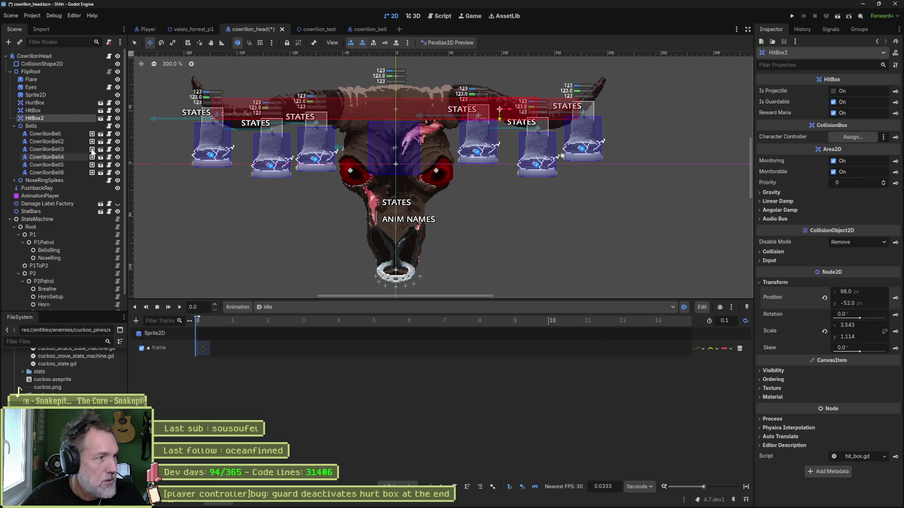
click(57, 112)
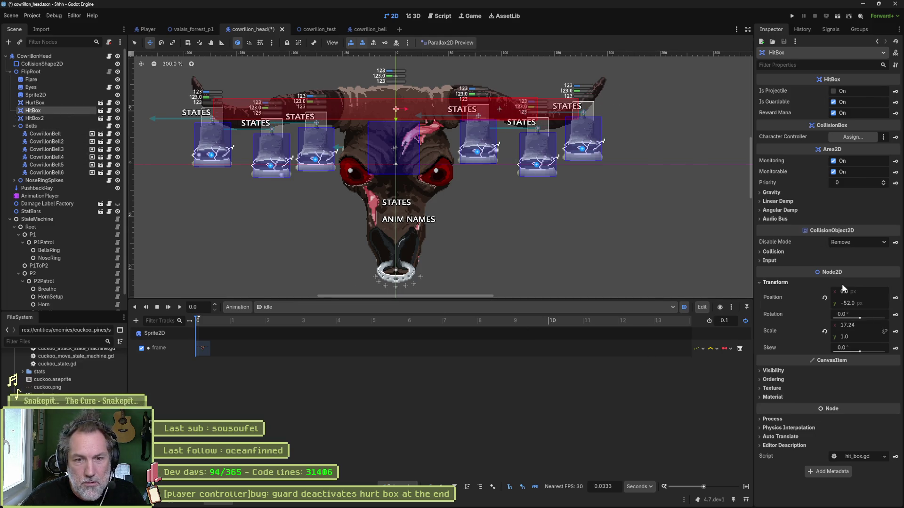
click(895, 298)
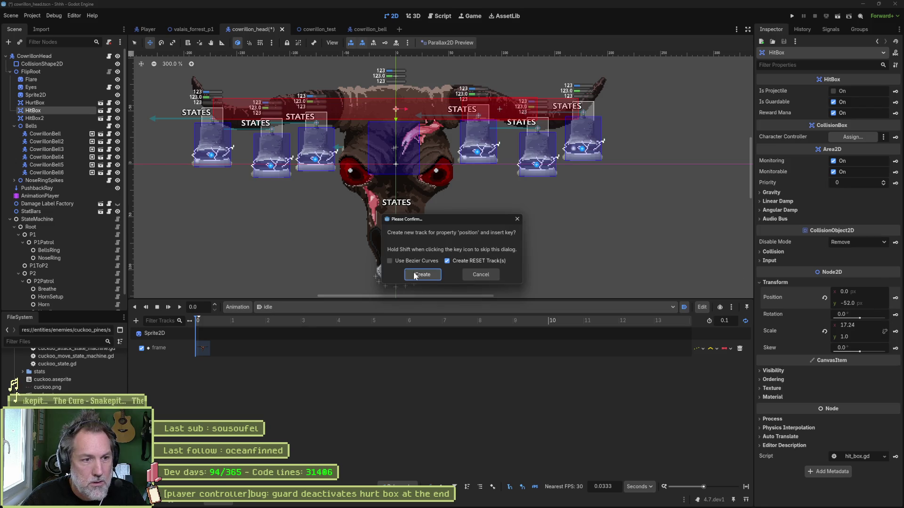
click(430, 274)
click(895, 333)
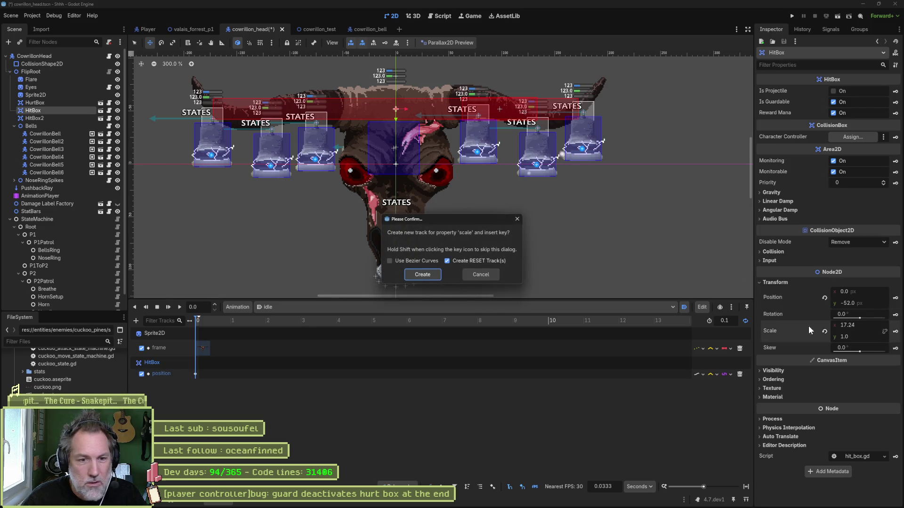
click(417, 277)
Step: Key HitBox2's position and scale and save, then undo back to HitBox-only tracks
click(81, 118)
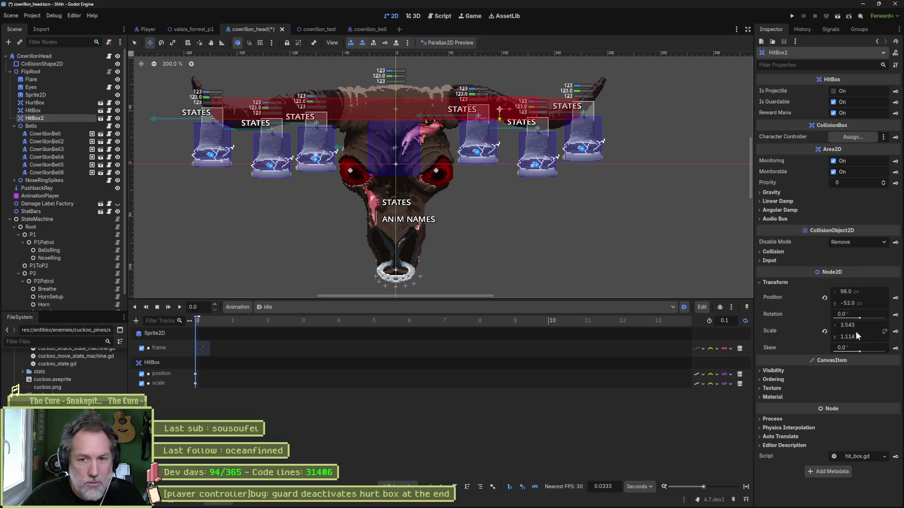
click(895, 298)
click(412, 274)
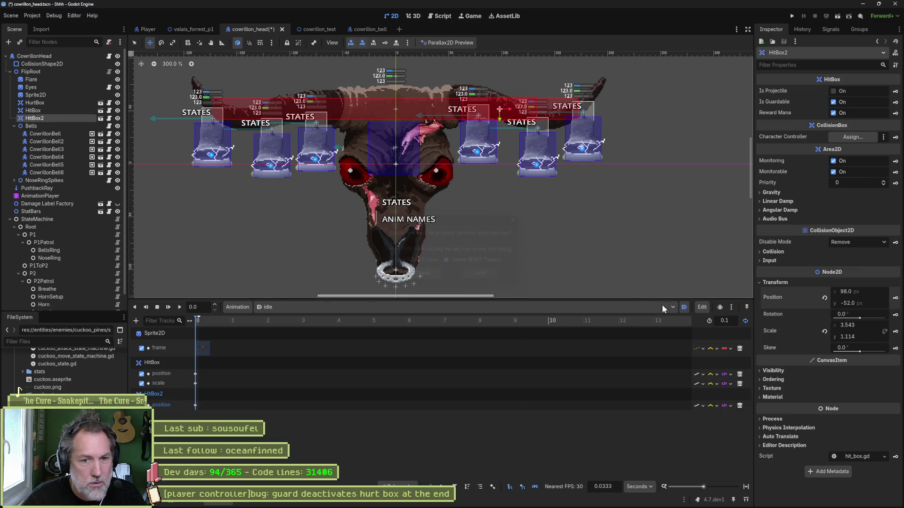
click(895, 332)
click(414, 275)
key(ctrl+s)
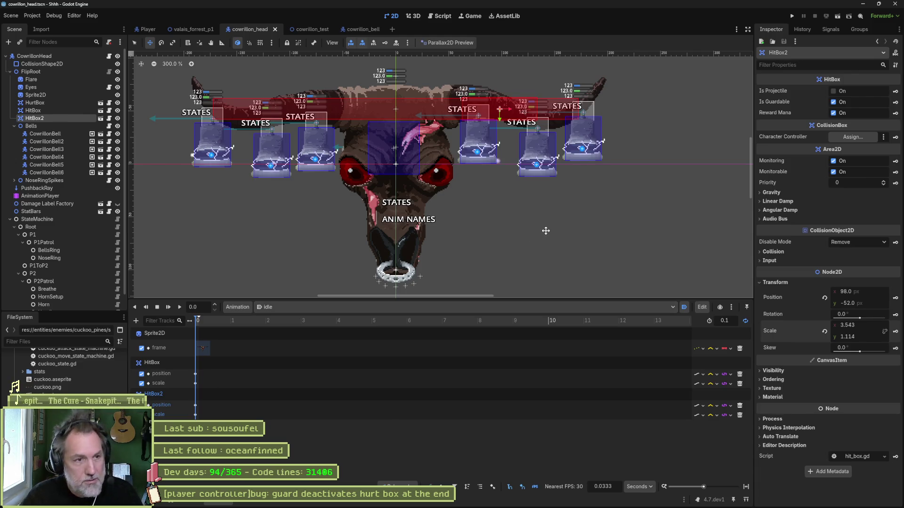
key(ctrl+z)
key(ctrl+z)
key(ctrl+z)
key(ctrl+z)
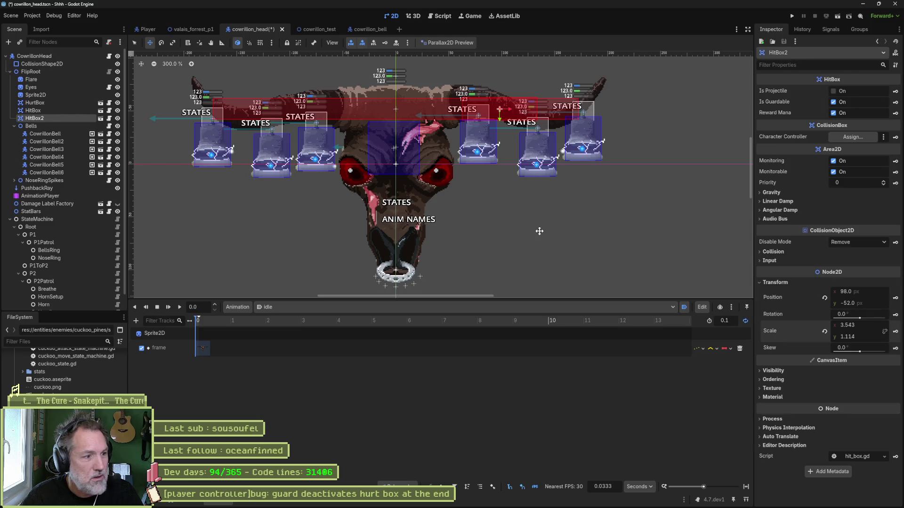
key(ctrl+shift+z)
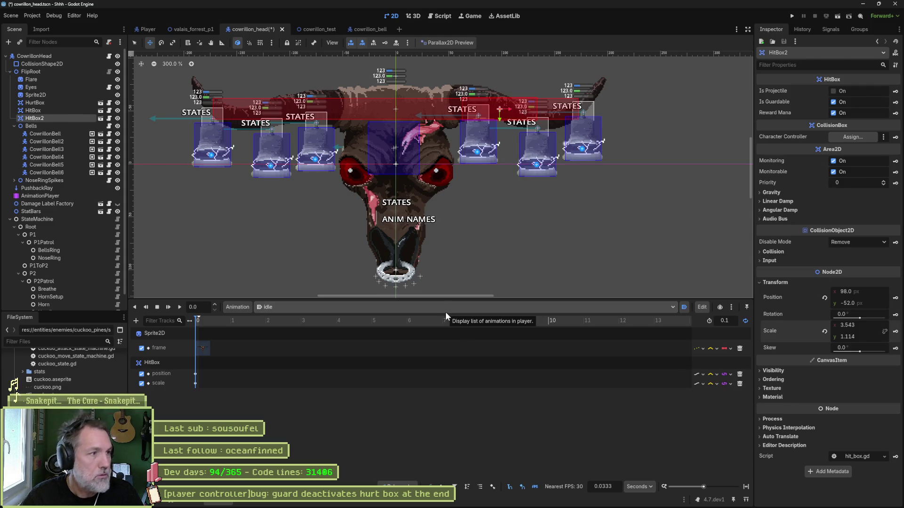
click(45, 110)
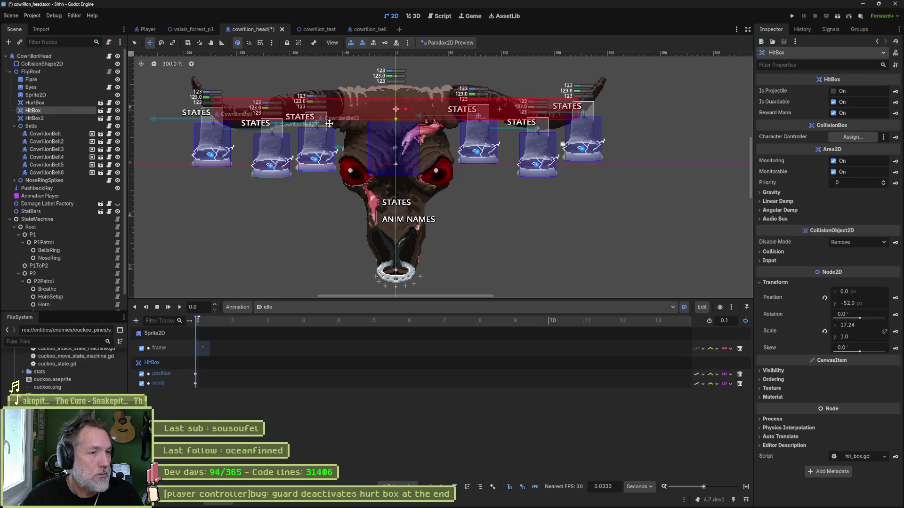
Step: Place HitBox at (-122, -56) scaled 5.628 × 1.562, save, and key its position
drag(330, 123, 200, 119)
key(s)
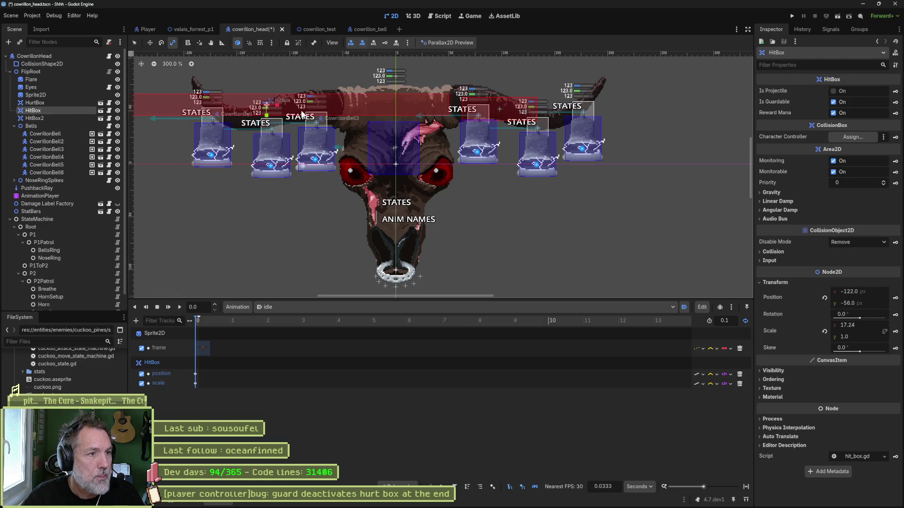
drag(302, 114, 279, 118)
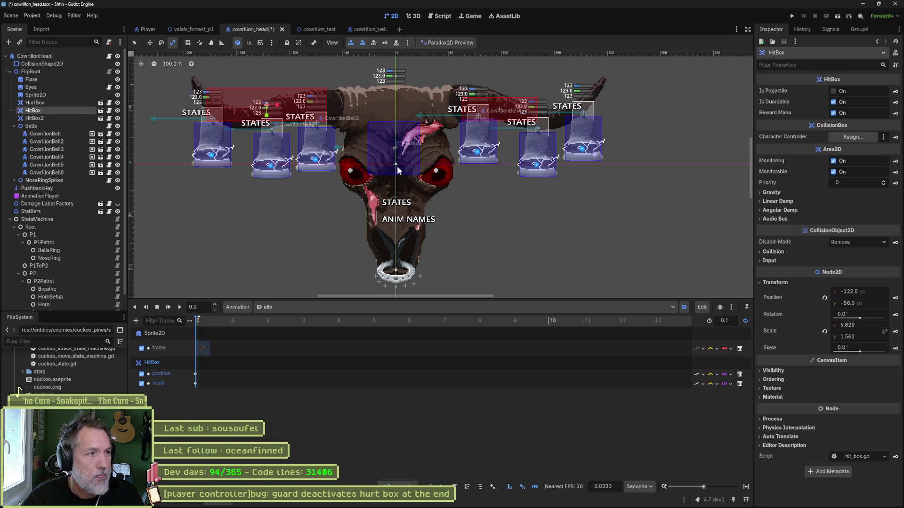
key(ctrl+s)
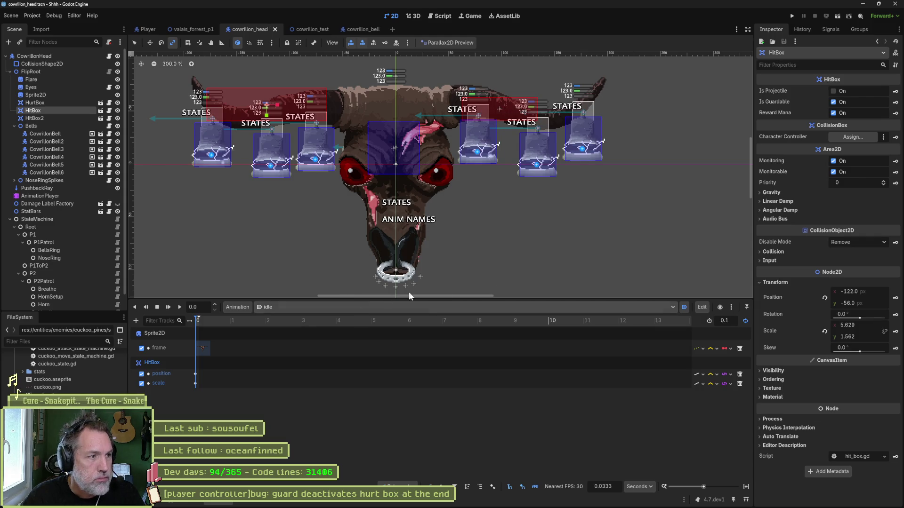
click(895, 298)
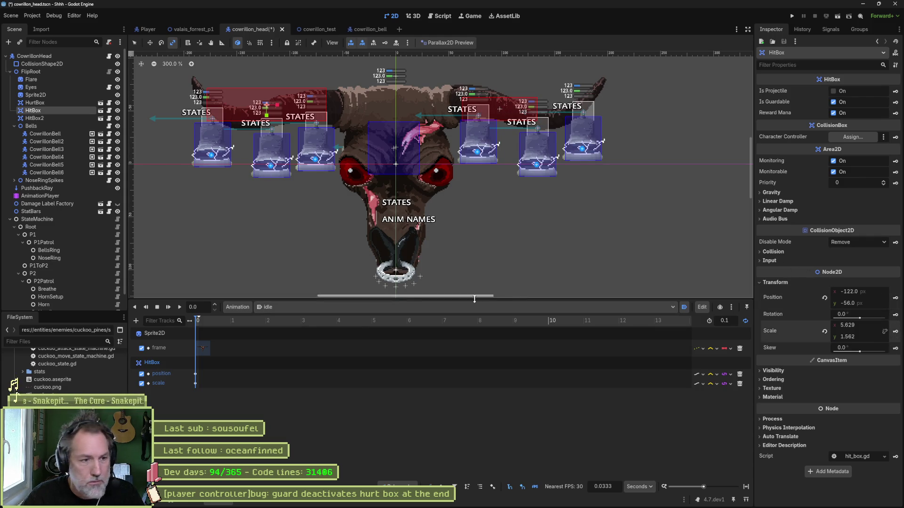
Step: Remove HitBox's position and scale tracks from RESET, save, and go back to idle
click(366, 307)
click(354, 320)
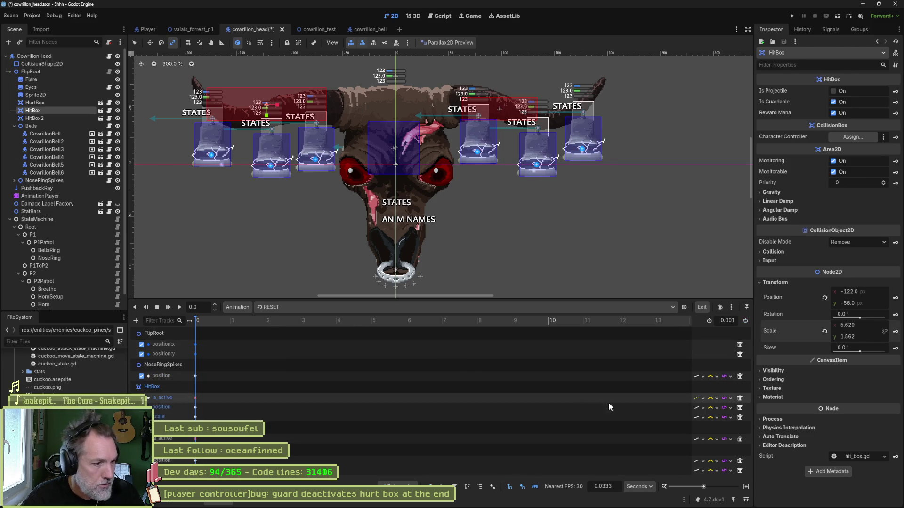
click(740, 409)
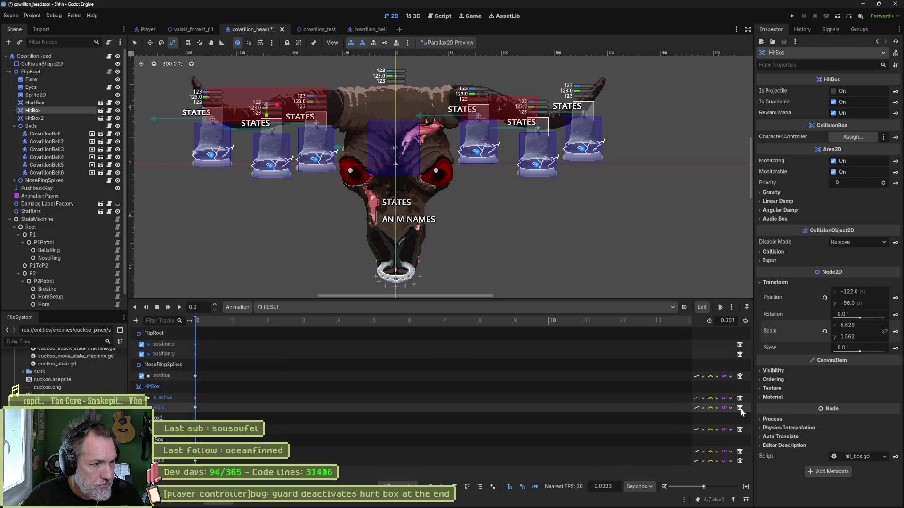
click(740, 407)
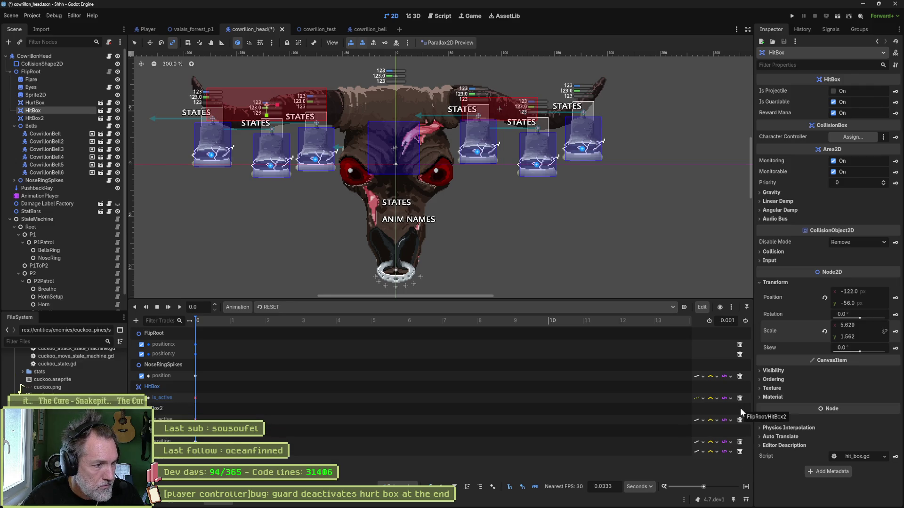
key(ctrl+s)
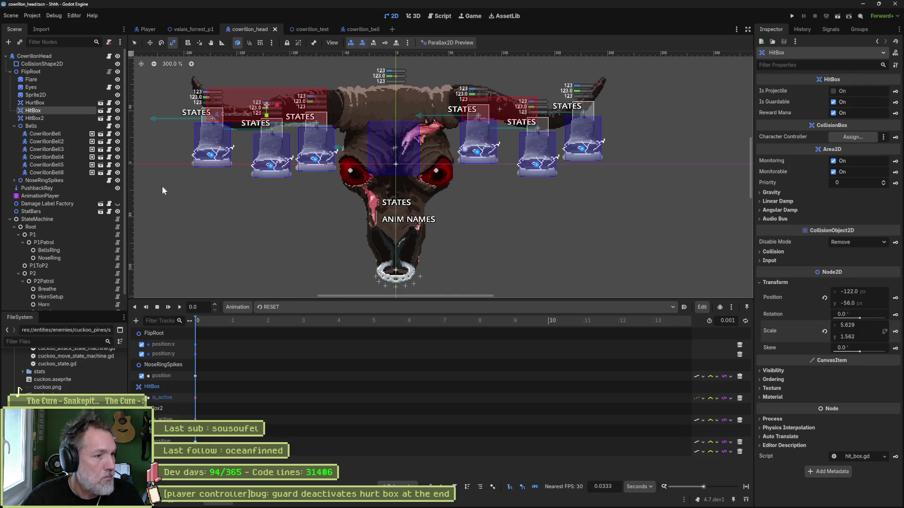
click(303, 306)
click(308, 361)
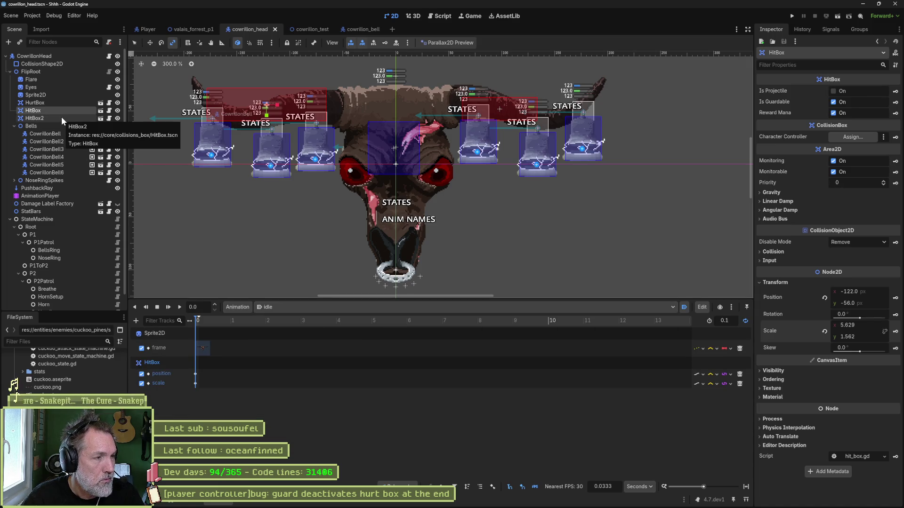
Step: Copy HitBox's position and 5.628 × 1.562 scale values onto HitBox2
right_click(780, 297)
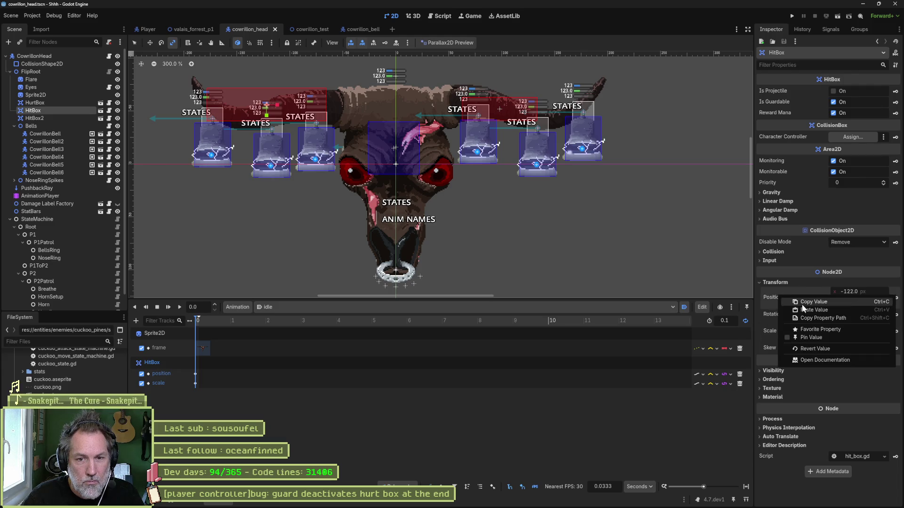
click(802, 302)
click(36, 118)
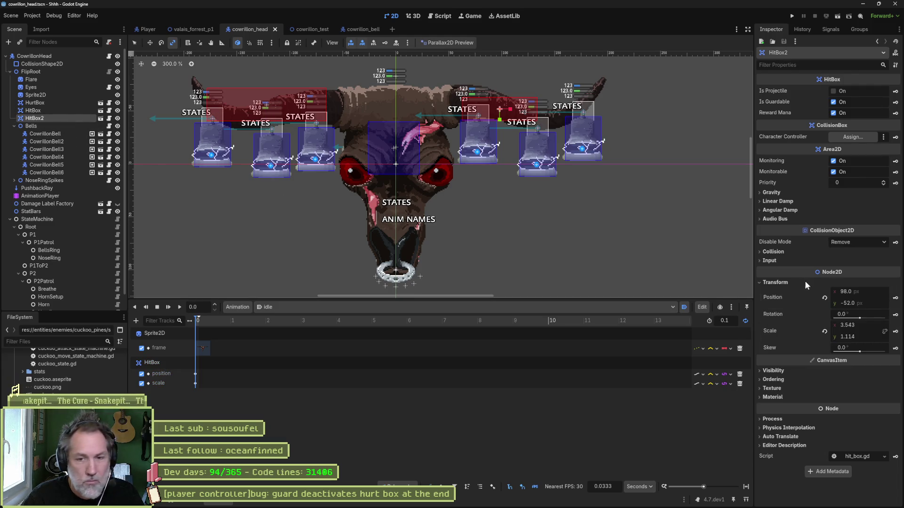
right_click(775, 297)
click(797, 310)
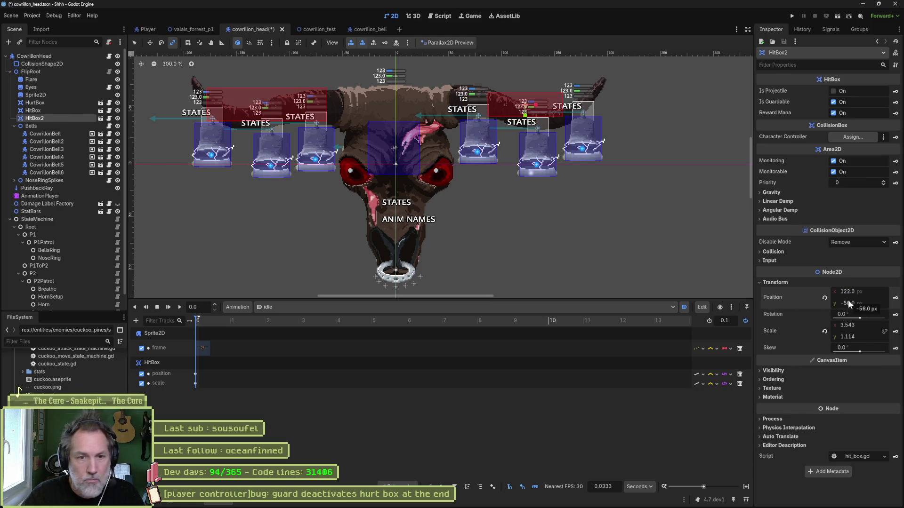
click(60, 112)
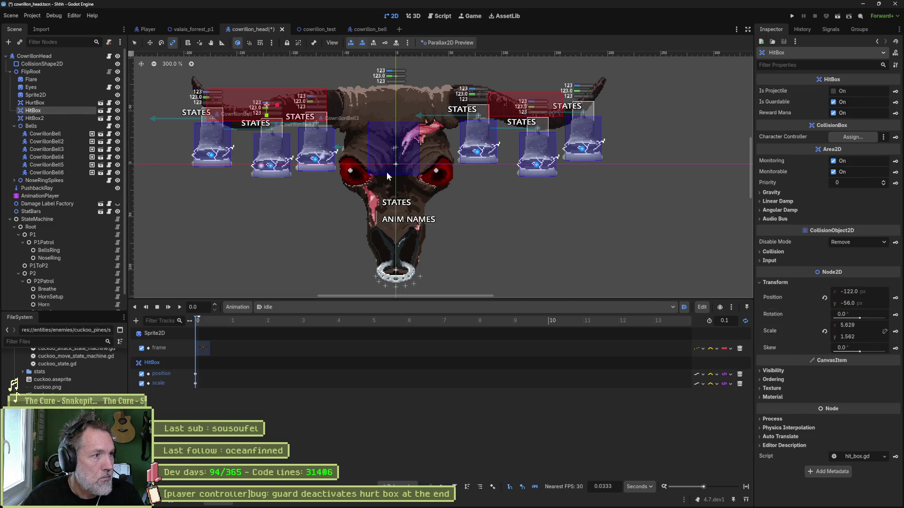
right_click(776, 324)
click(793, 338)
click(70, 120)
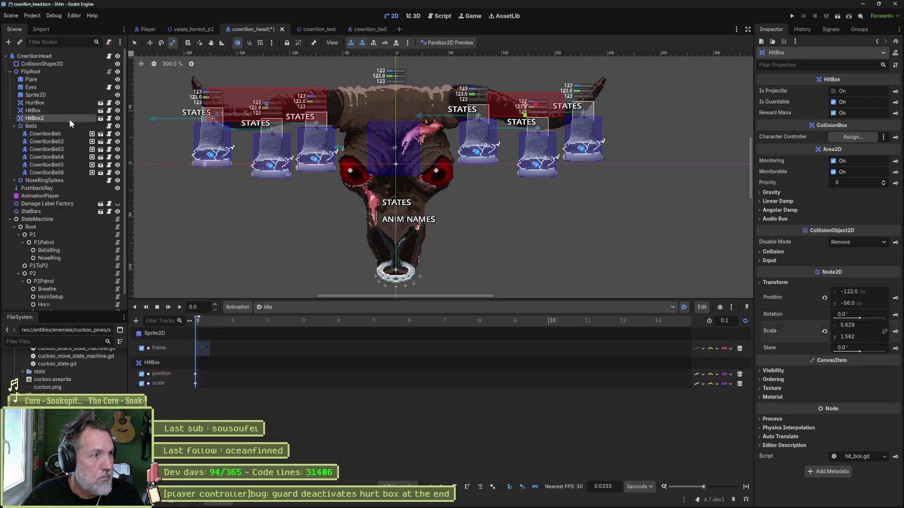
right_click(775, 331)
click(801, 346)
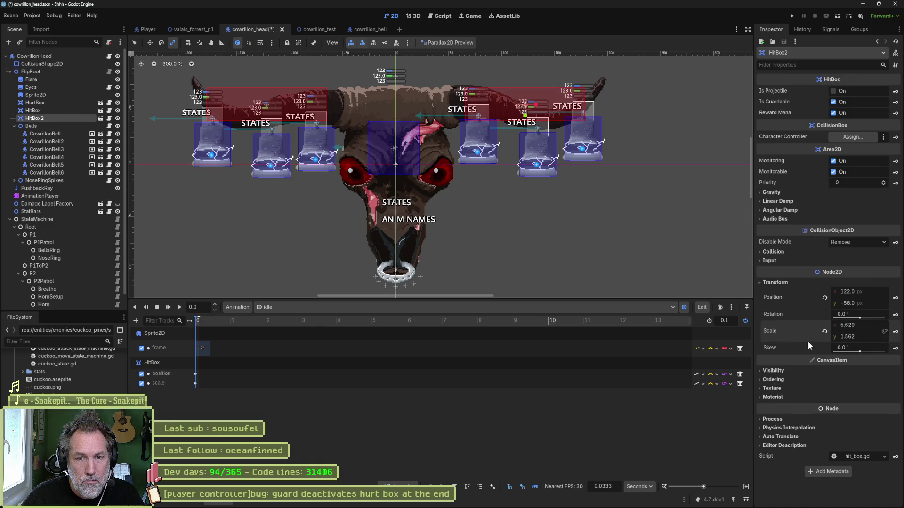
Step: Key HitBox2's position and scale in the idle animation
click(895, 297)
click(423, 275)
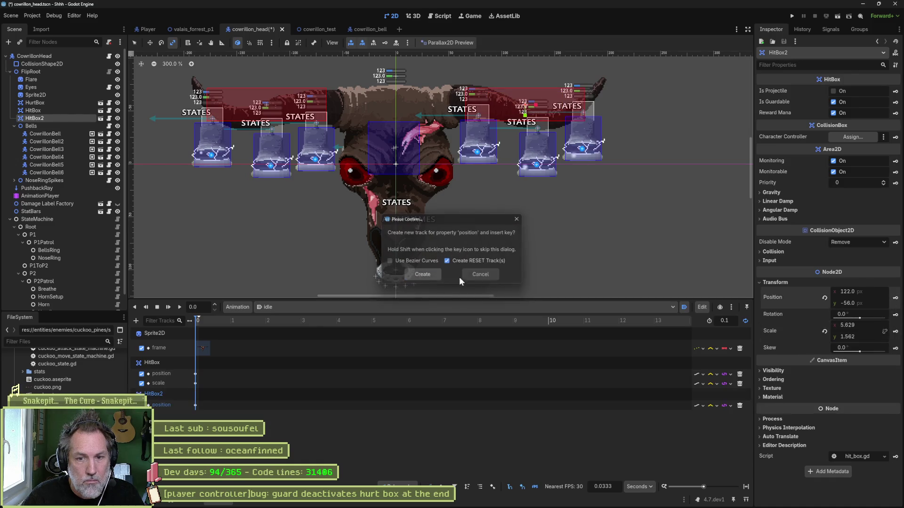
click(895, 332)
Step: Create HitBox2's scale track, select HitBox, and save the scene
click(432, 277)
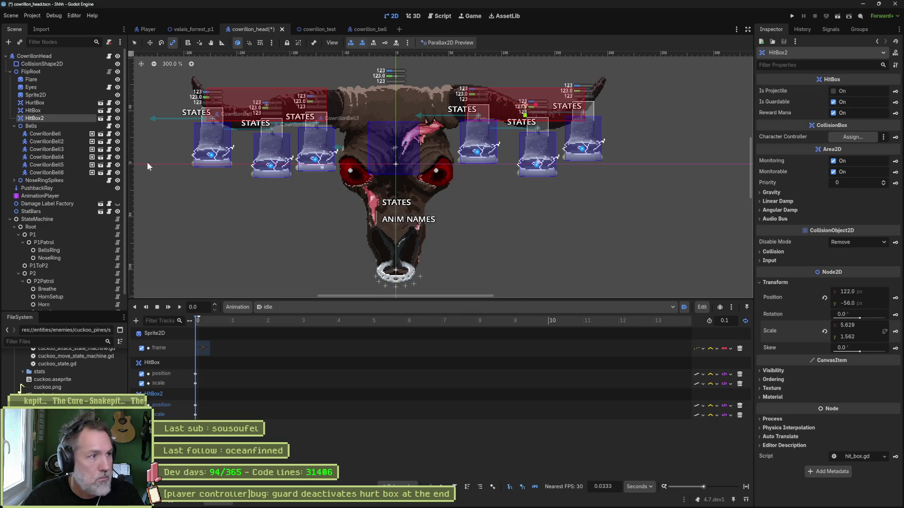
click(46, 111)
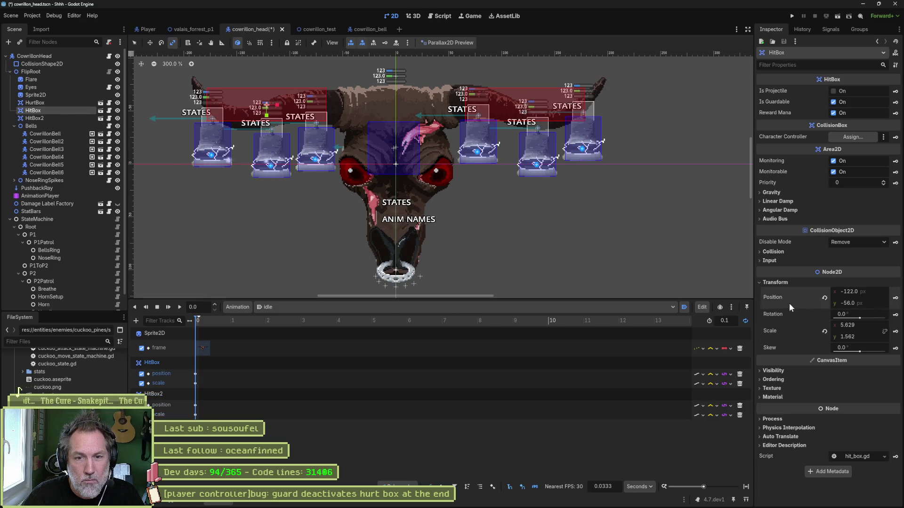
key(ctrl+s)
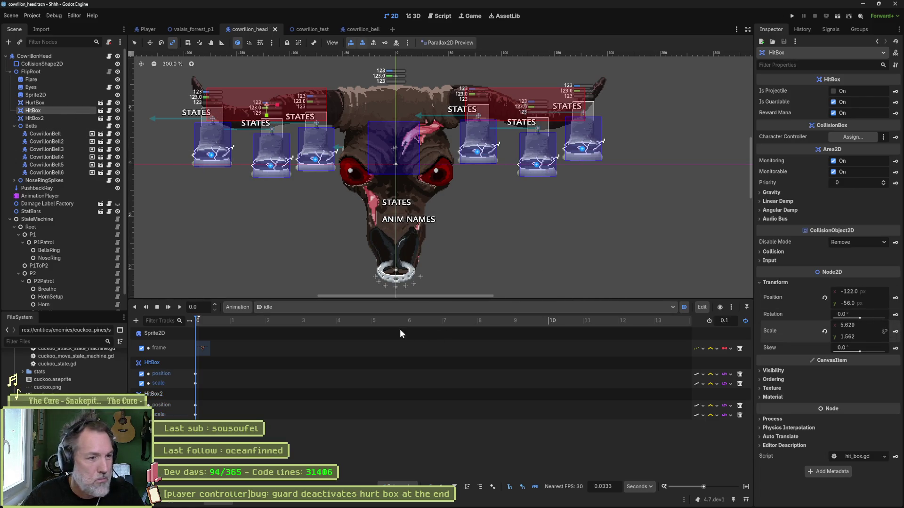
Step: Switch via RESET and idle to the horn animation and fit its 2.2 s timeline
click(360, 310)
click(352, 318)
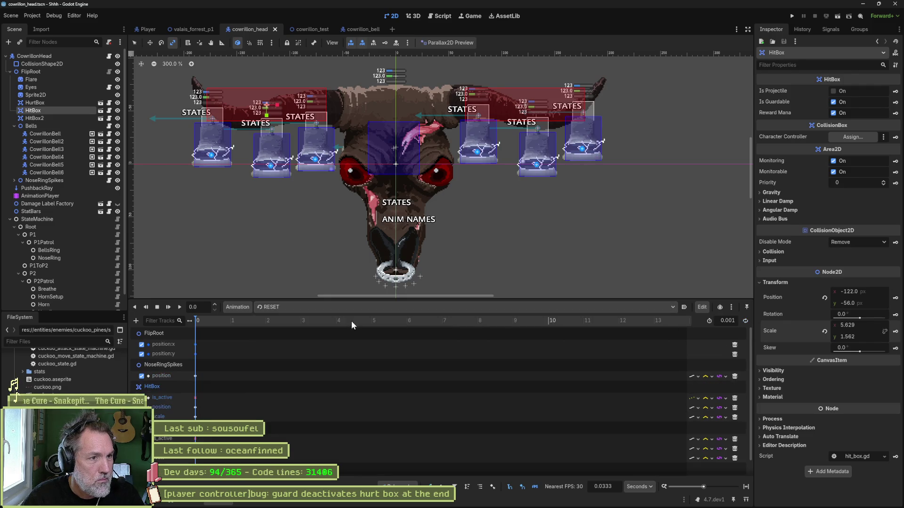
click(350, 312)
click(326, 360)
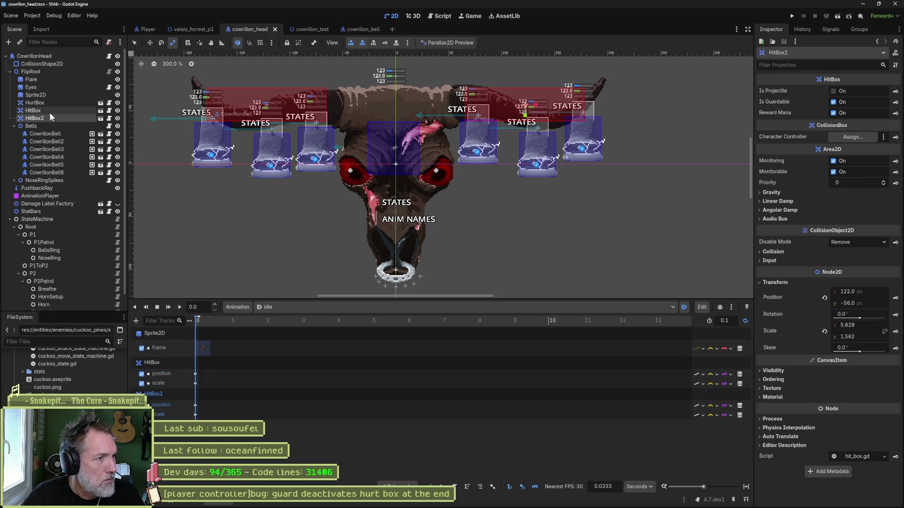
click(280, 309)
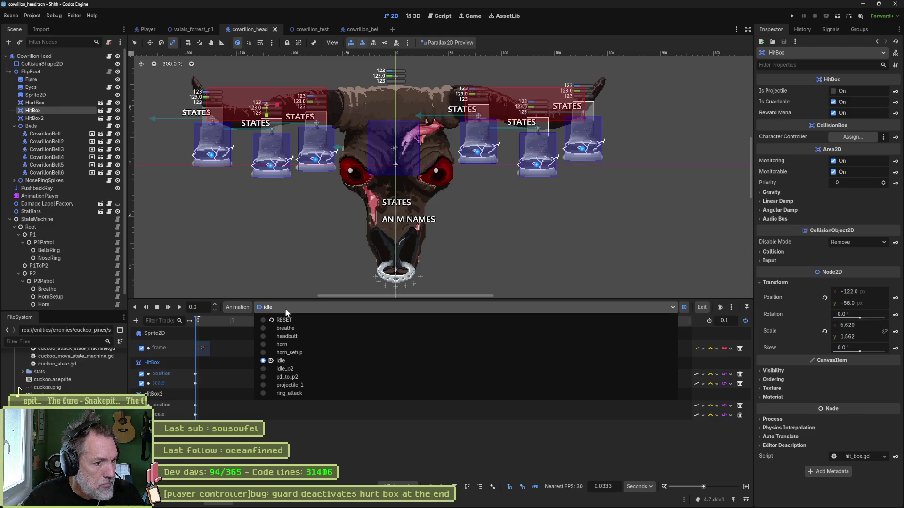
click(299, 343)
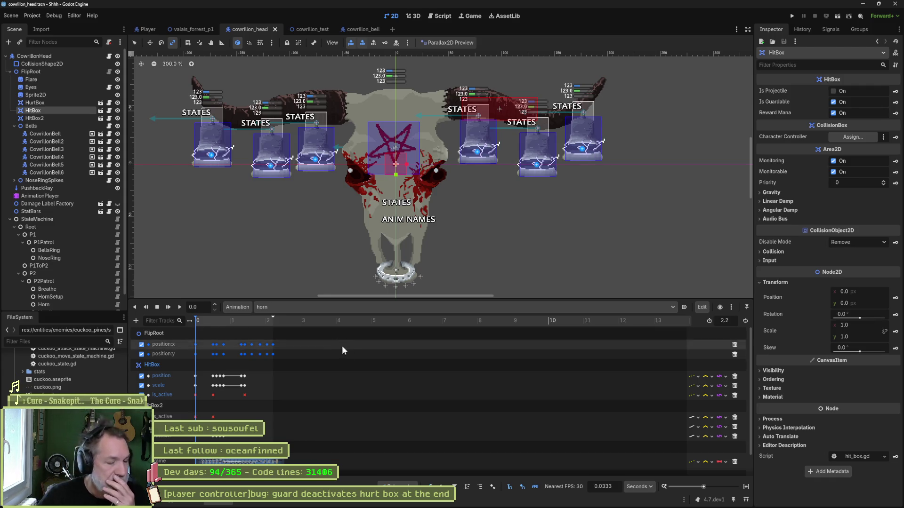
click(746, 487)
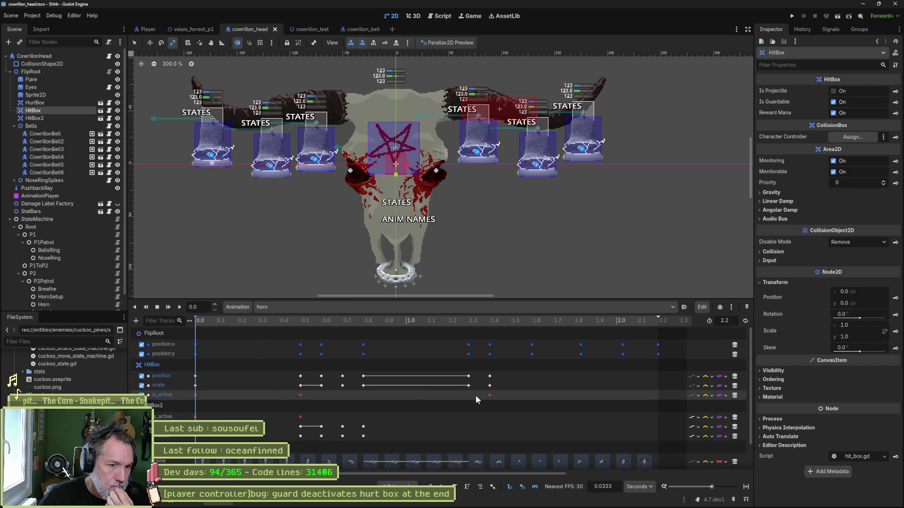
mouse_move(489, 396)
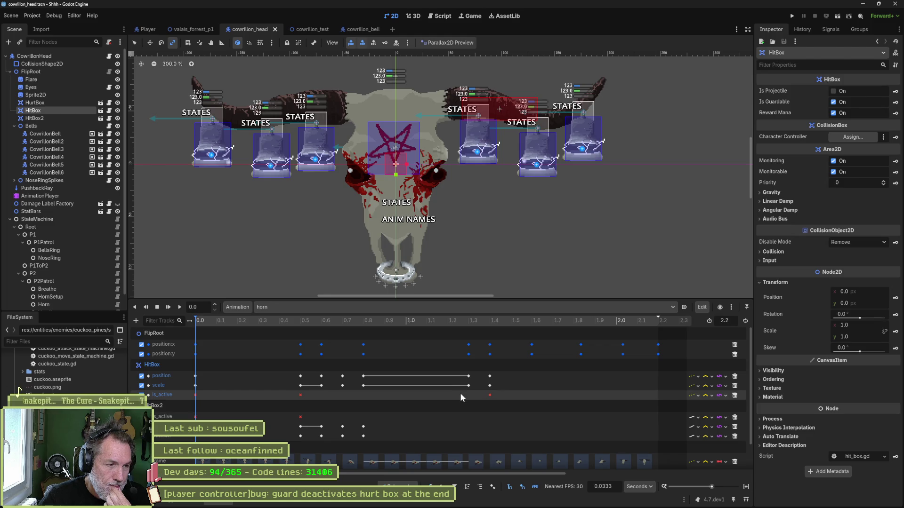
Step: Delete the two hit-box is_active tracks from RESET and save
click(383, 306)
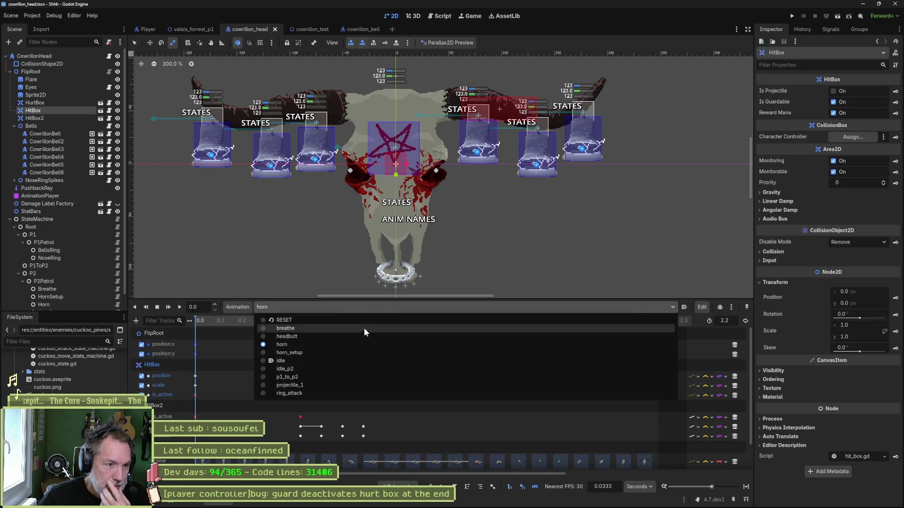
click(360, 322)
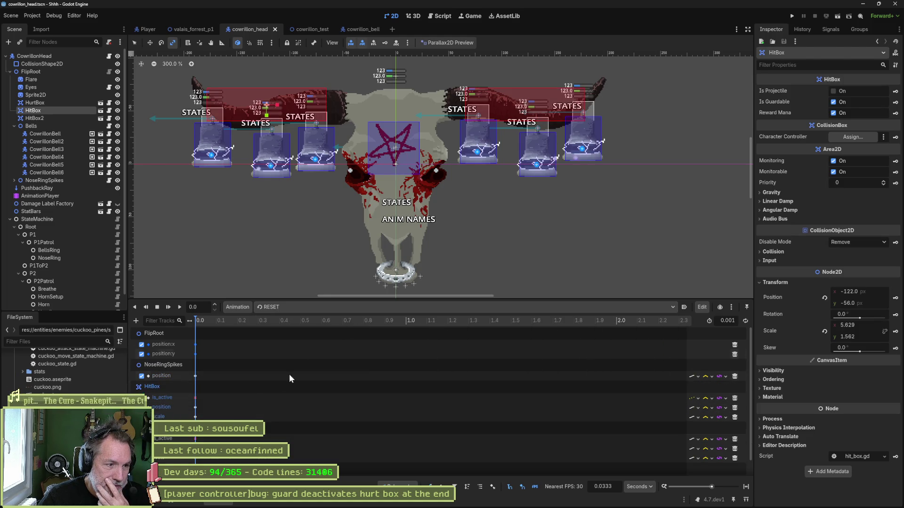
click(734, 399)
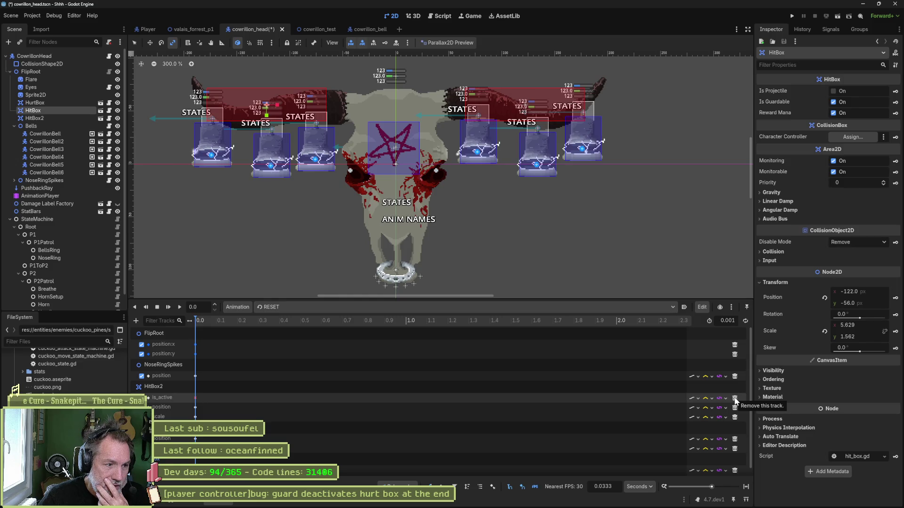
click(737, 399)
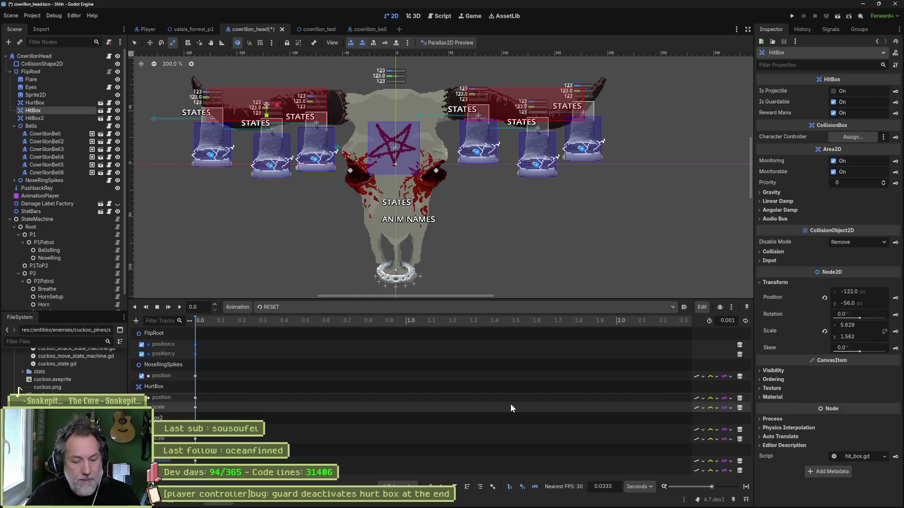
key(ctrl+s)
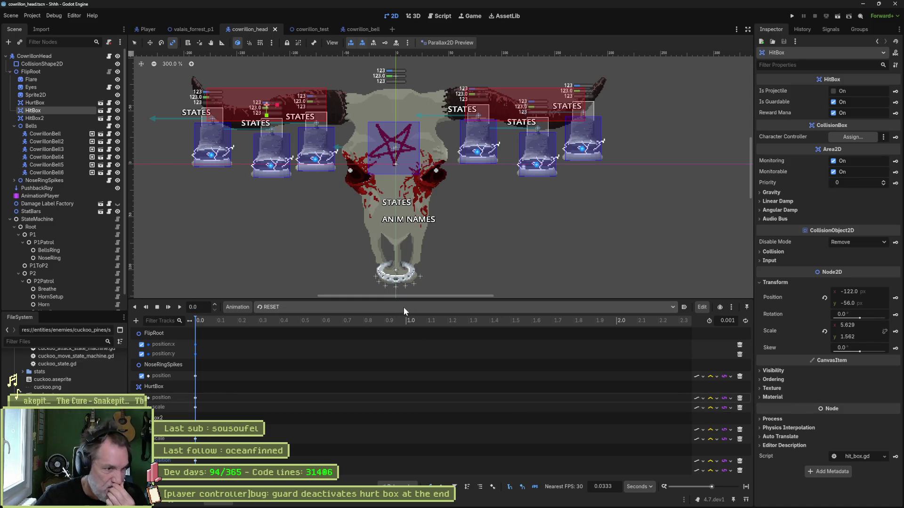
Step: Browse idle_p2, ring_attack, breathe and headbutt animations, ending back on horn
click(403, 307)
click(372, 371)
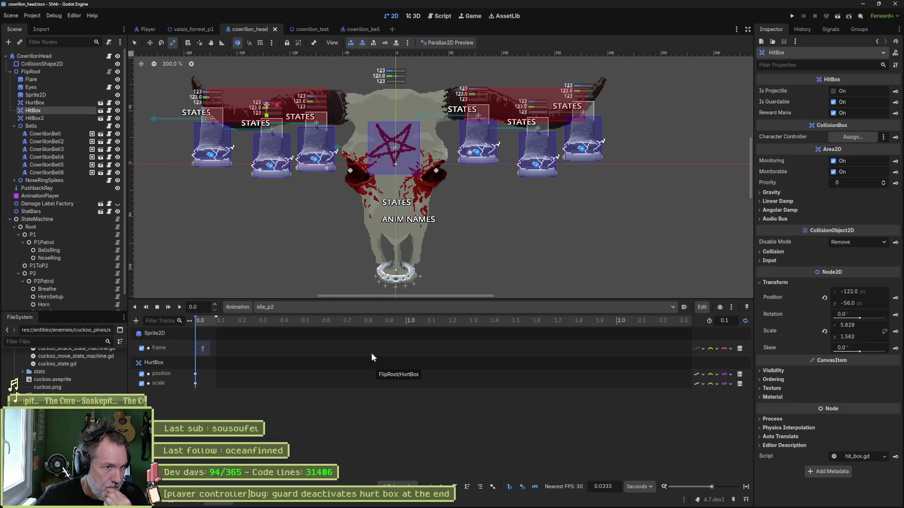
click(386, 309)
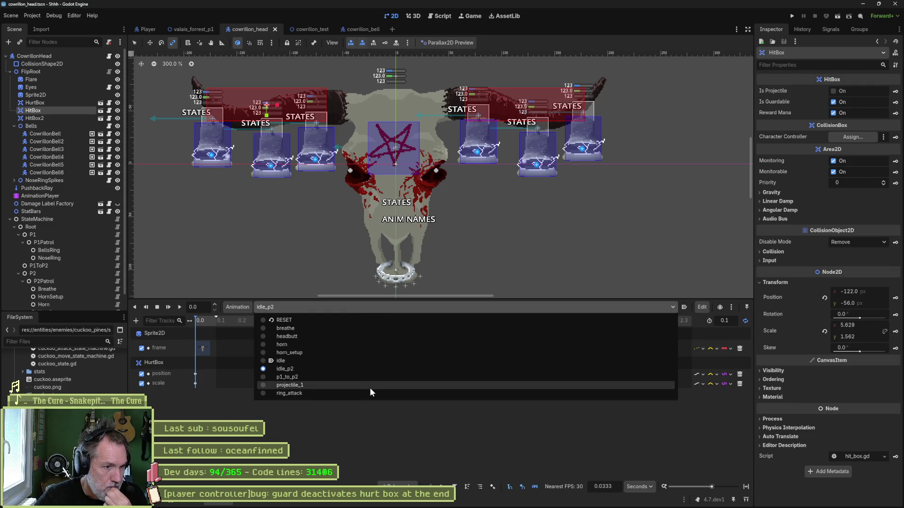
click(371, 392)
click(377, 306)
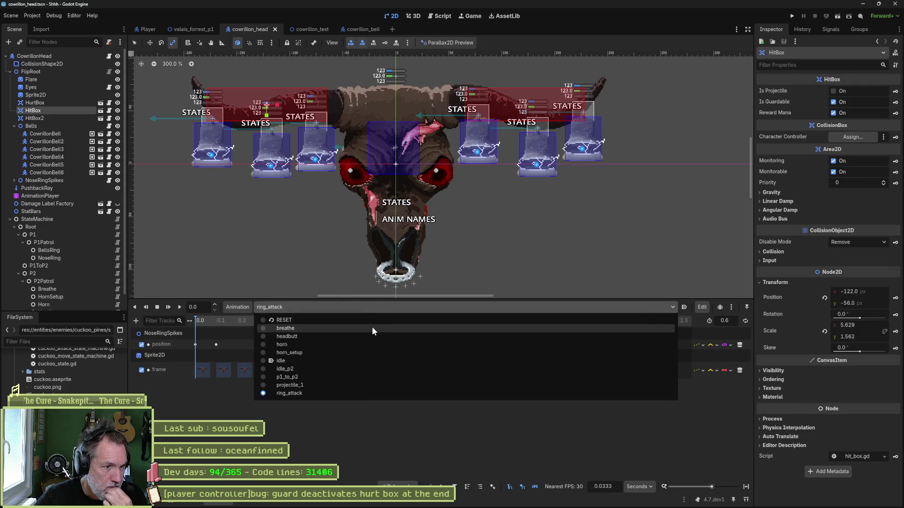
click(372, 329)
click(373, 309)
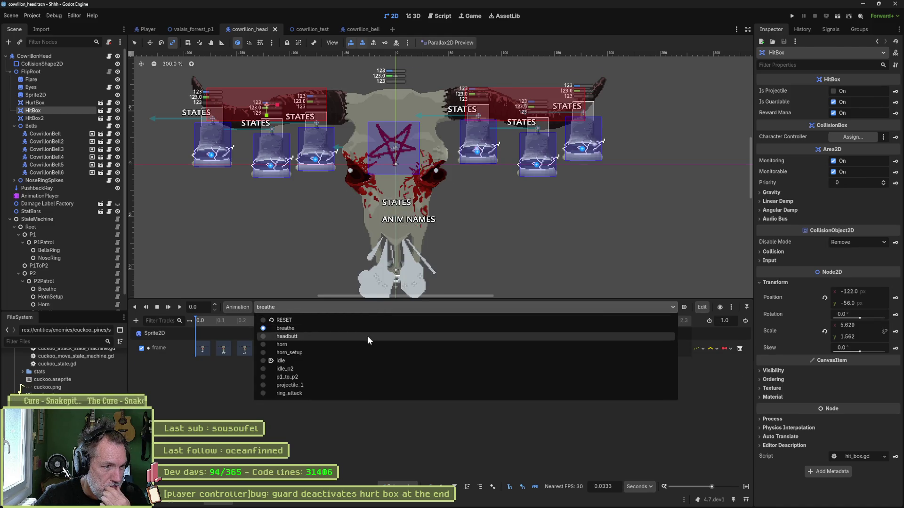
click(368, 337)
click(365, 308)
click(357, 344)
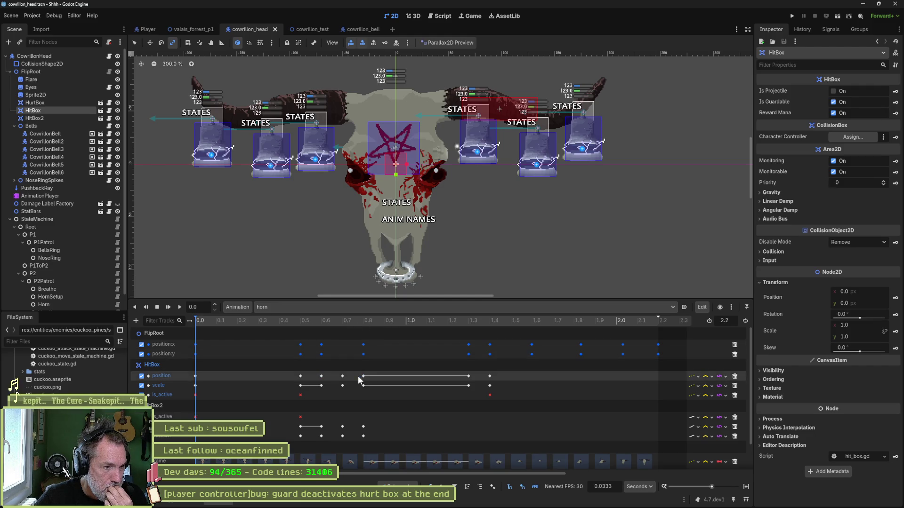
Step: Delete five hit-box tracks from the horn animation and save the scene
click(735, 376)
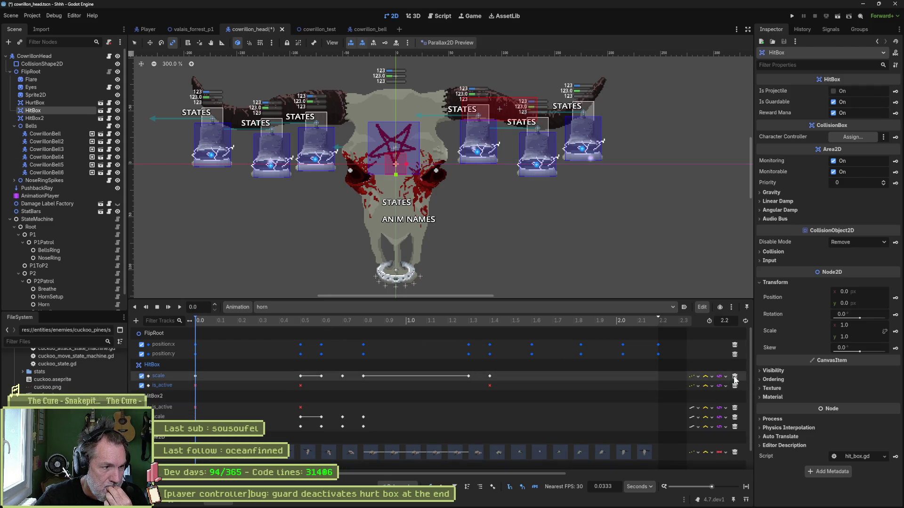
click(735, 376)
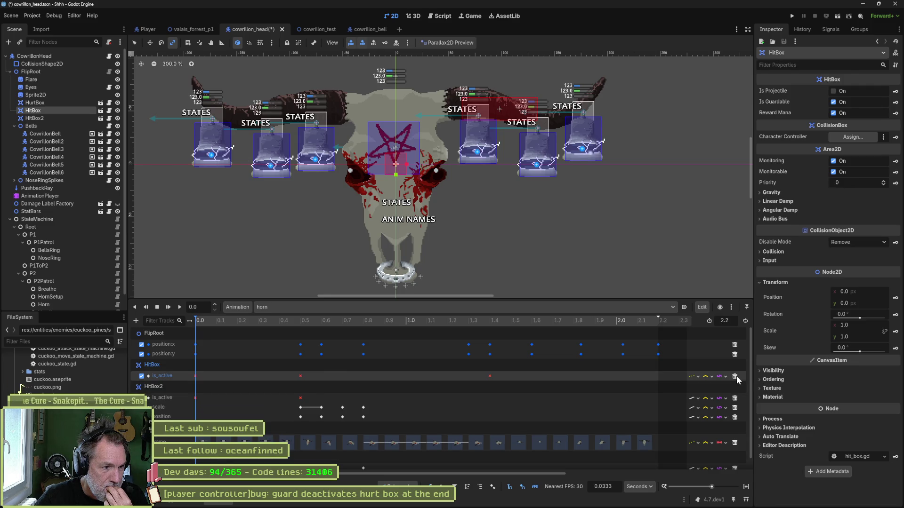
click(736, 376)
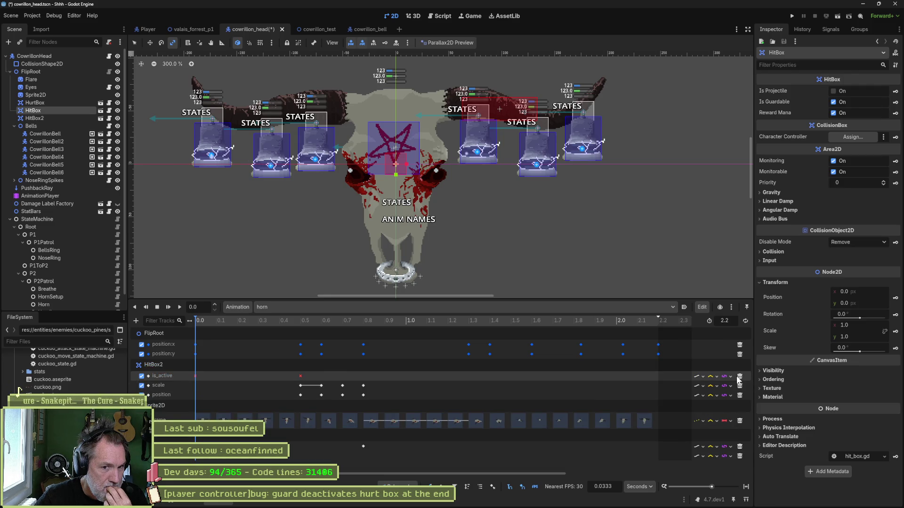
click(739, 377)
click(739, 377)
click(739, 377)
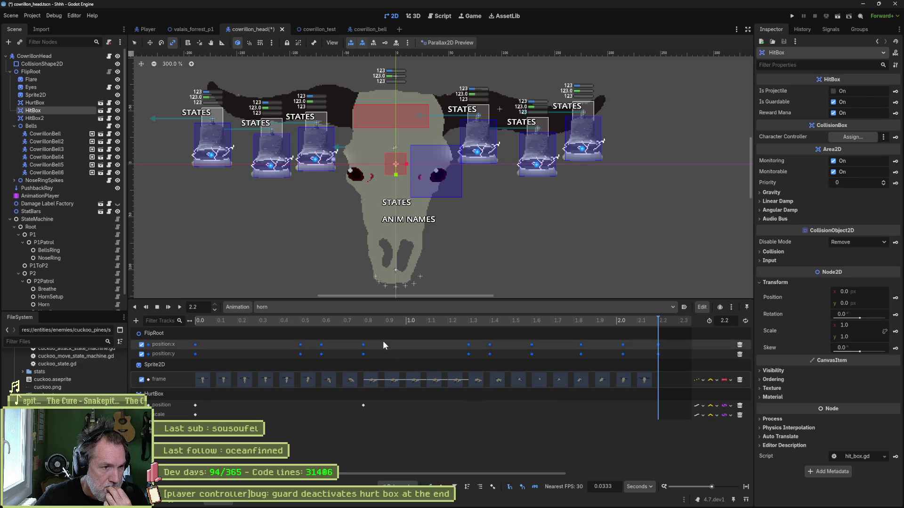
key(ctrl+s)
Step: Glance at the idle animation, then return to horn
click(369, 309)
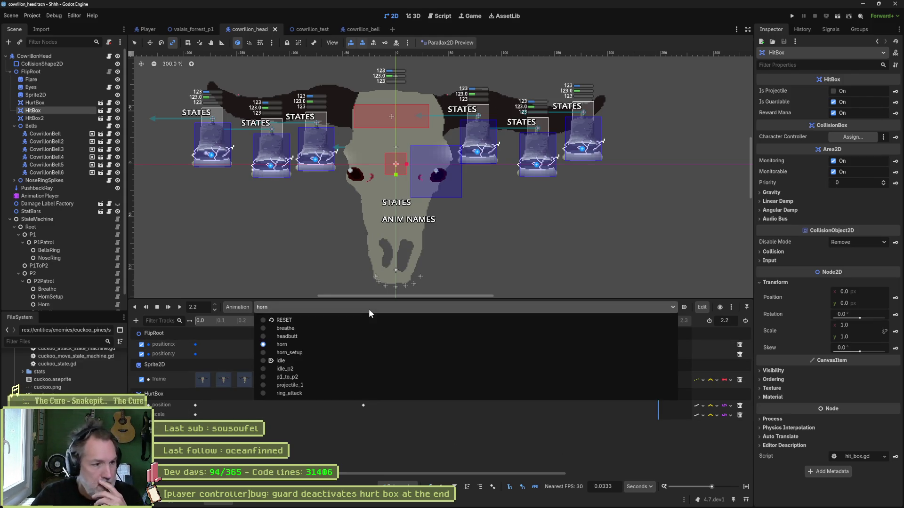
click(363, 361)
click(369, 309)
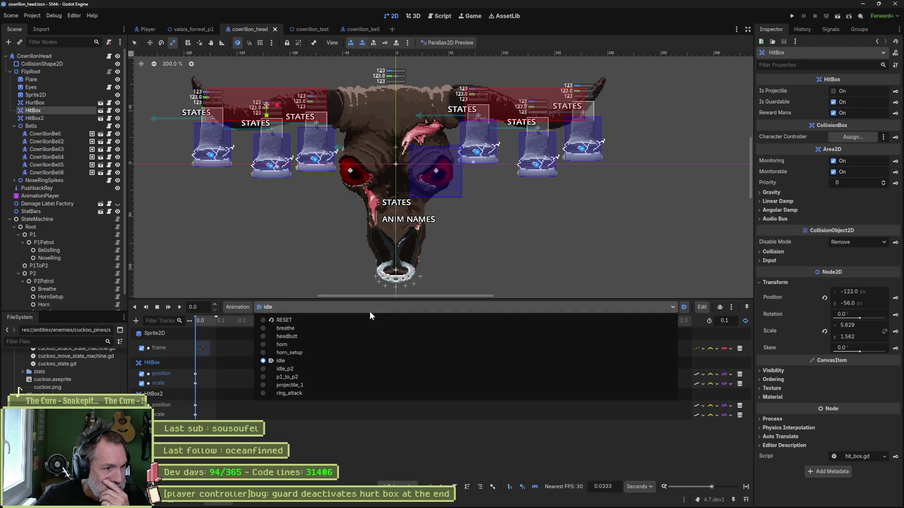
click(360, 348)
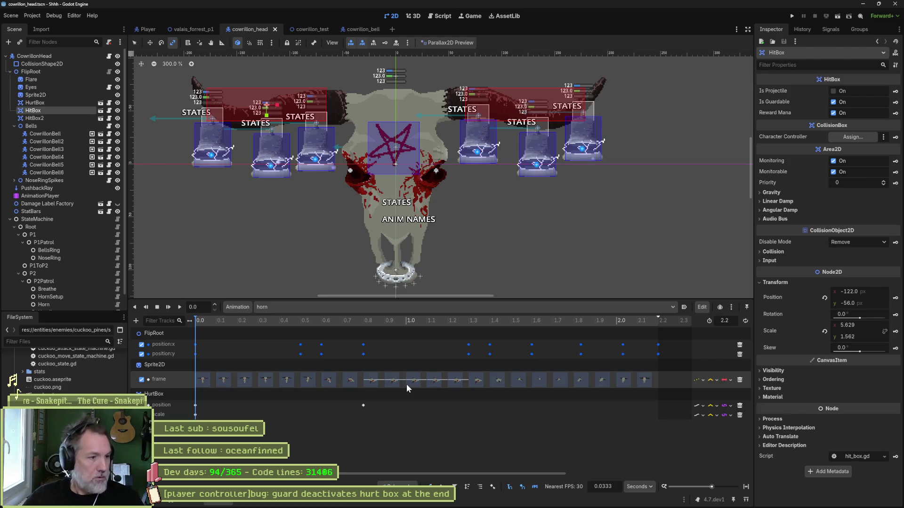
Step: Insert a position key for HurtBox in the horn animation and save the scene
click(166, 393)
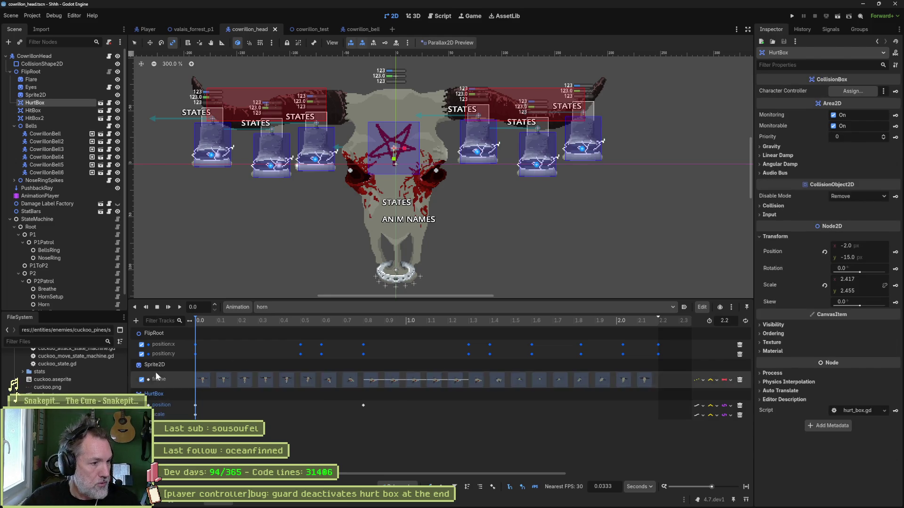
click(154, 365)
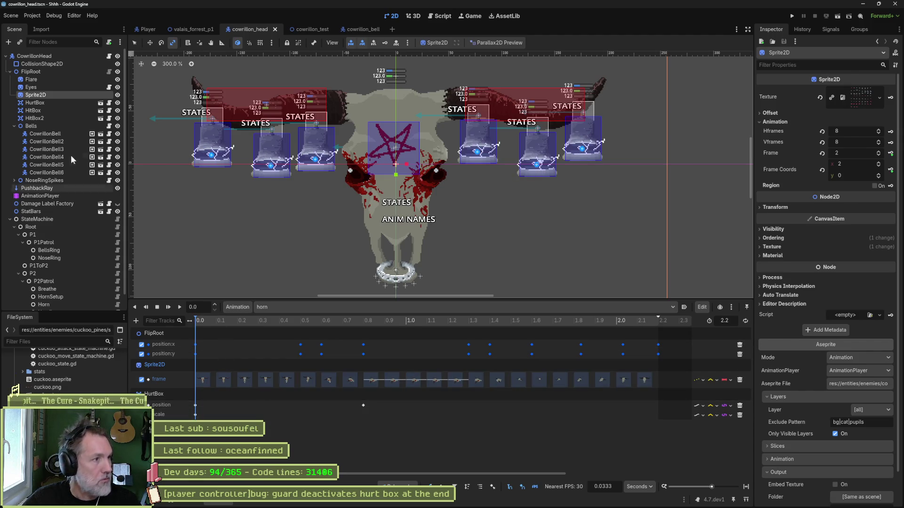
click(45, 102)
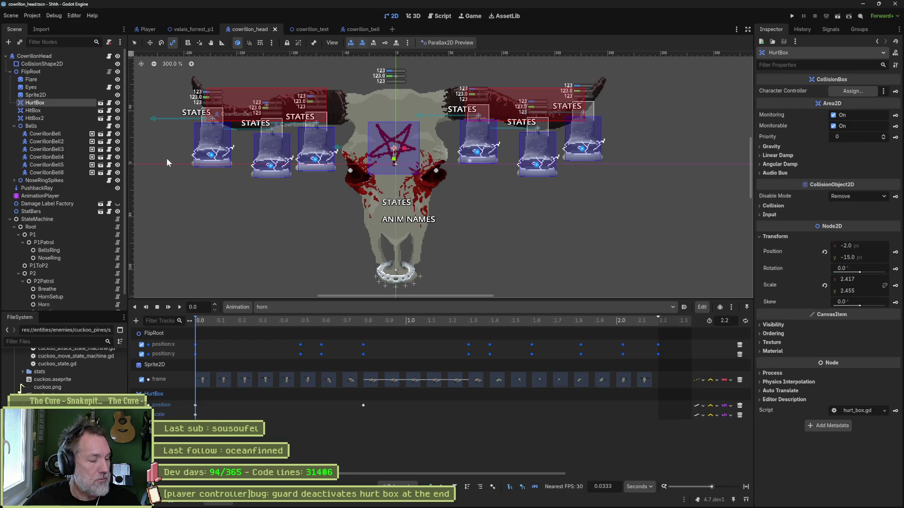
click(895, 252)
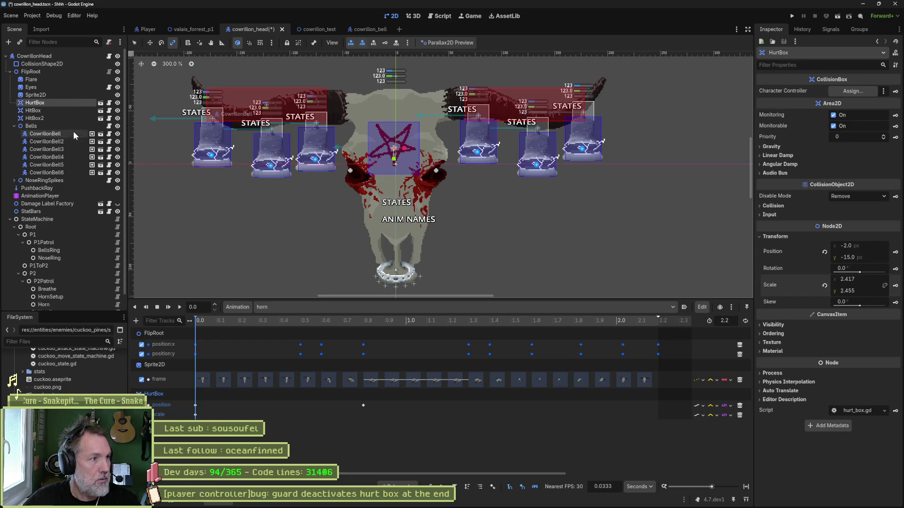
key(ctrl+s)
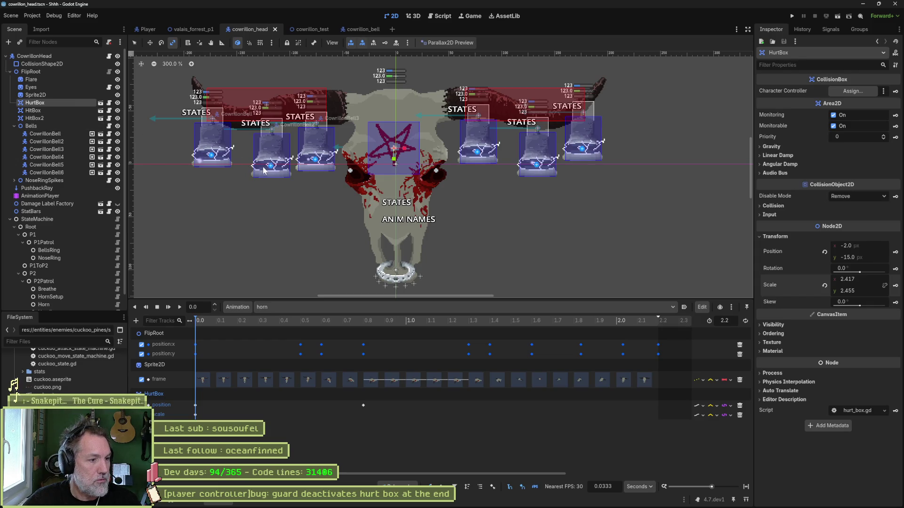
Step: Undo to restore the old HitBox2 position track, delete it, and save
click(244, 401)
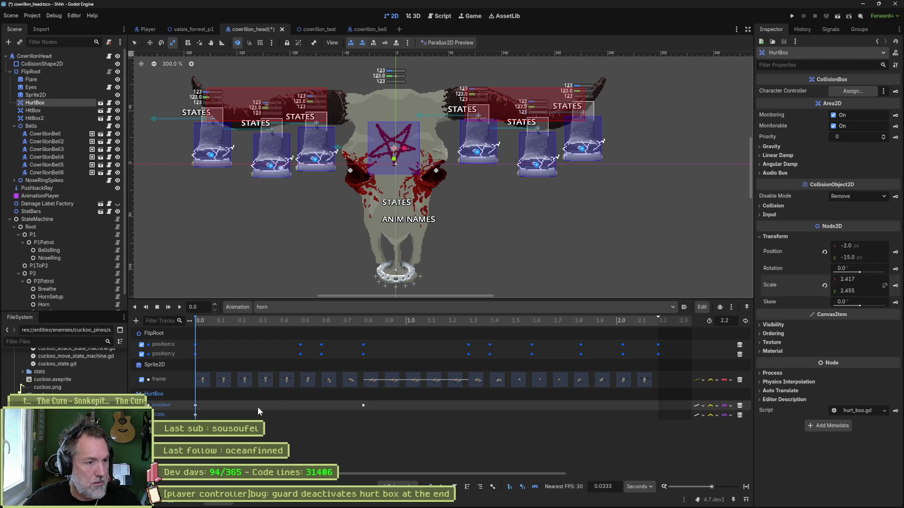
key(ctrl+z)
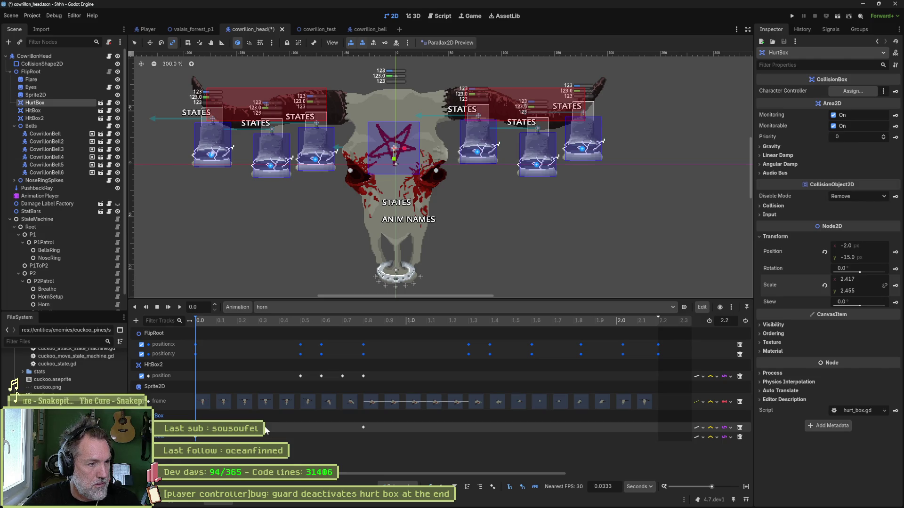
click(740, 377)
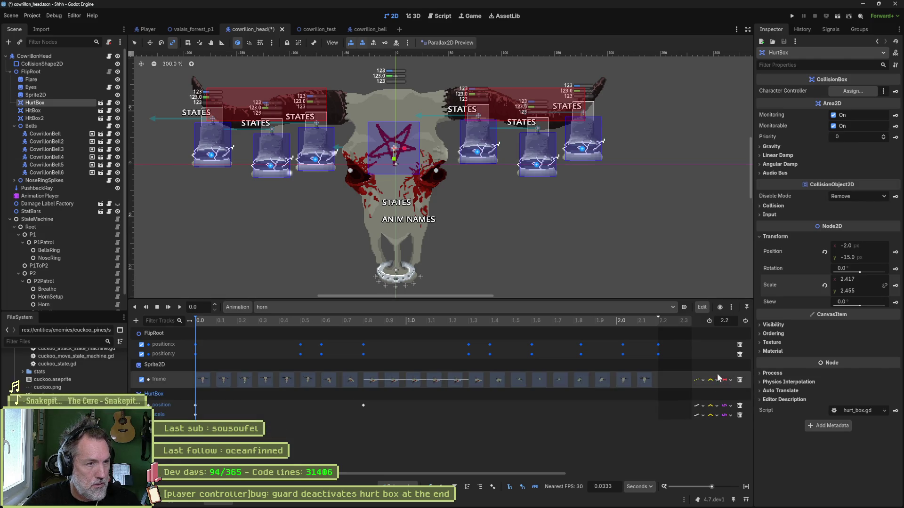
key(ctrl+s)
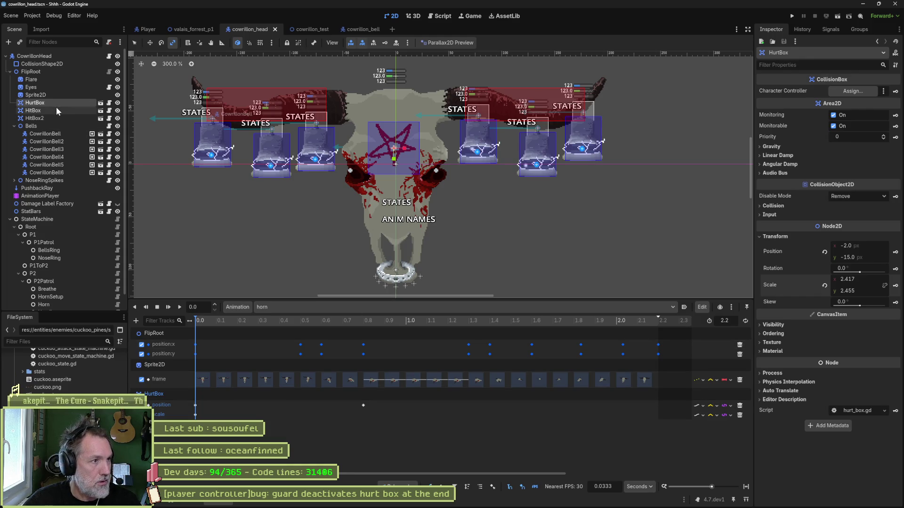
Step: Create position and scale key tracks for HitBox in the horn animation
click(56, 109)
click(894, 297)
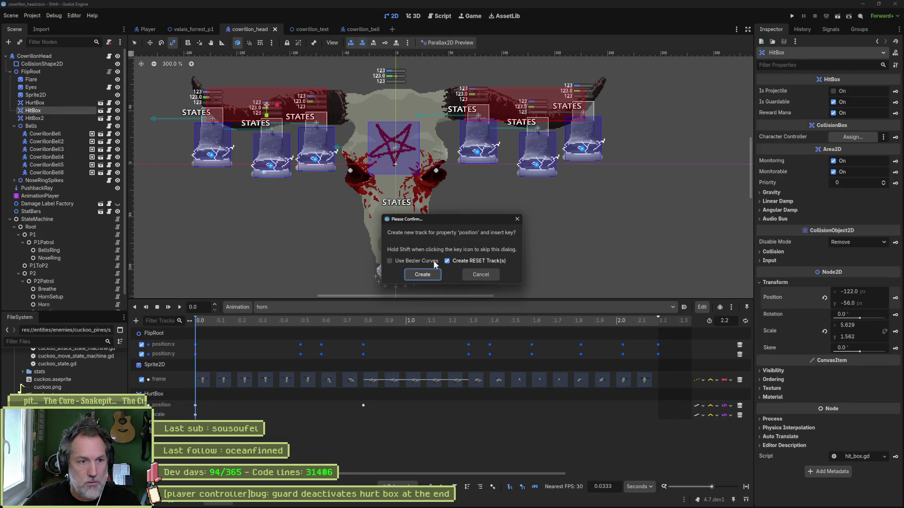
click(424, 274)
click(894, 331)
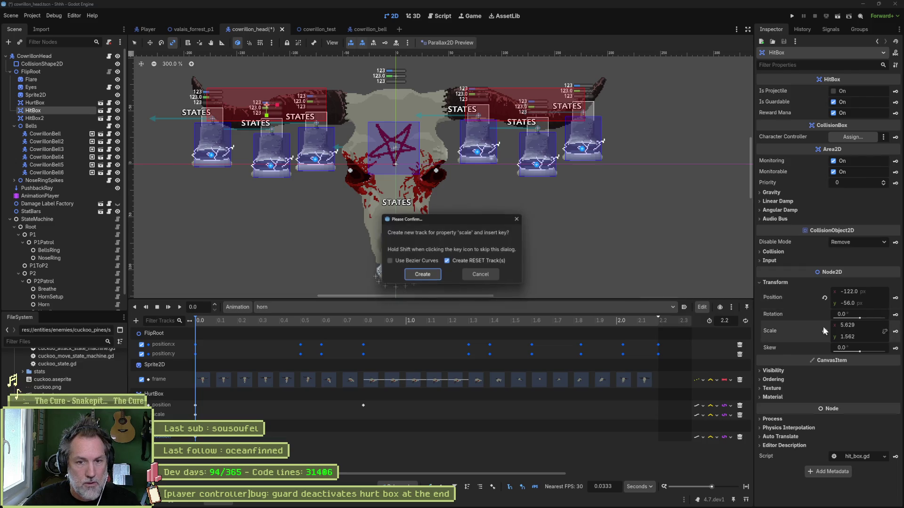
click(424, 274)
Step: Create position and scale key tracks for HitBox2, then scrub to a later horn frame
click(69, 121)
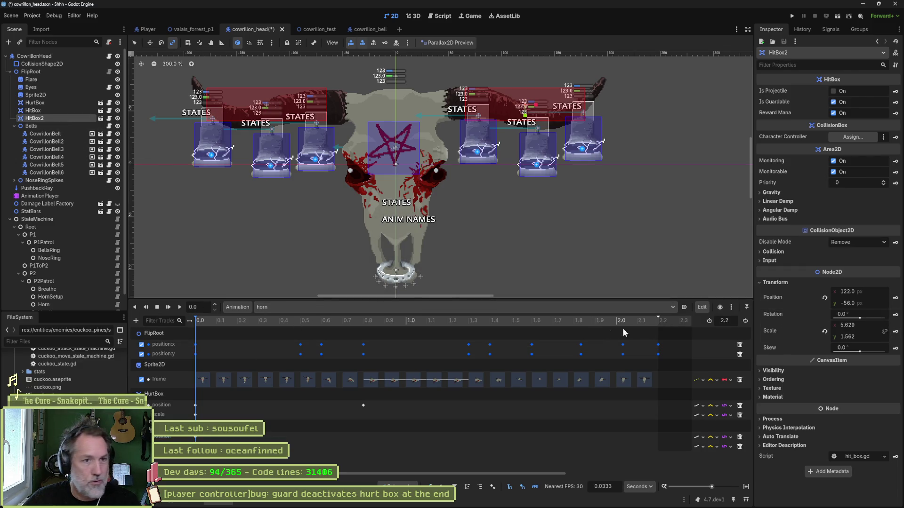
click(894, 297)
click(423, 272)
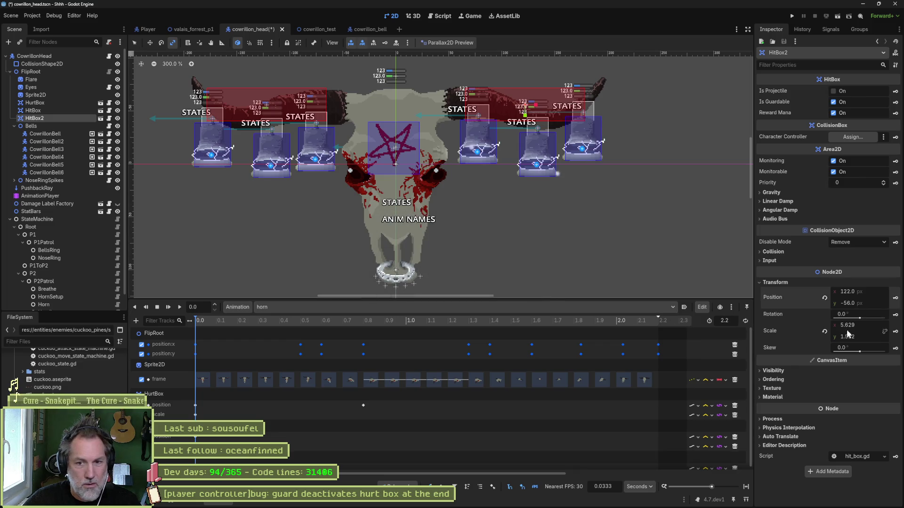
click(896, 332)
click(437, 276)
scroll(312, 403, down, 1)
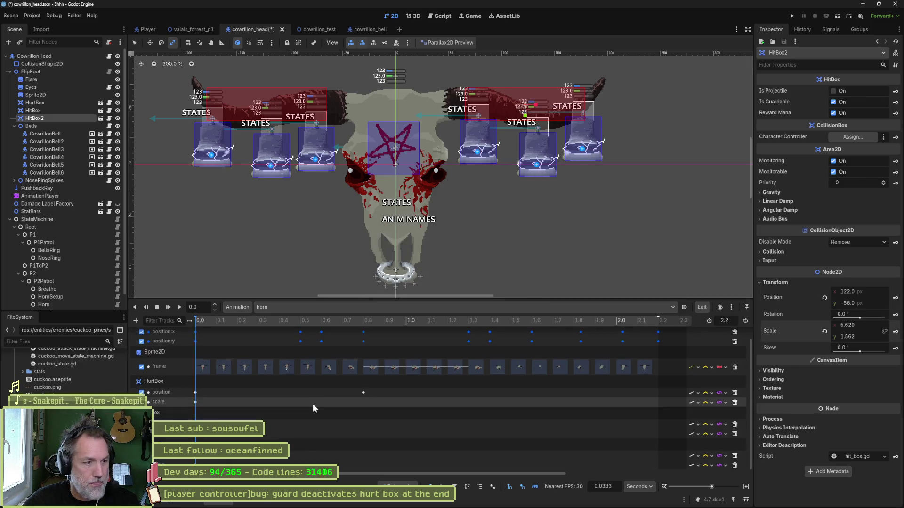
drag(208, 320, 300, 327)
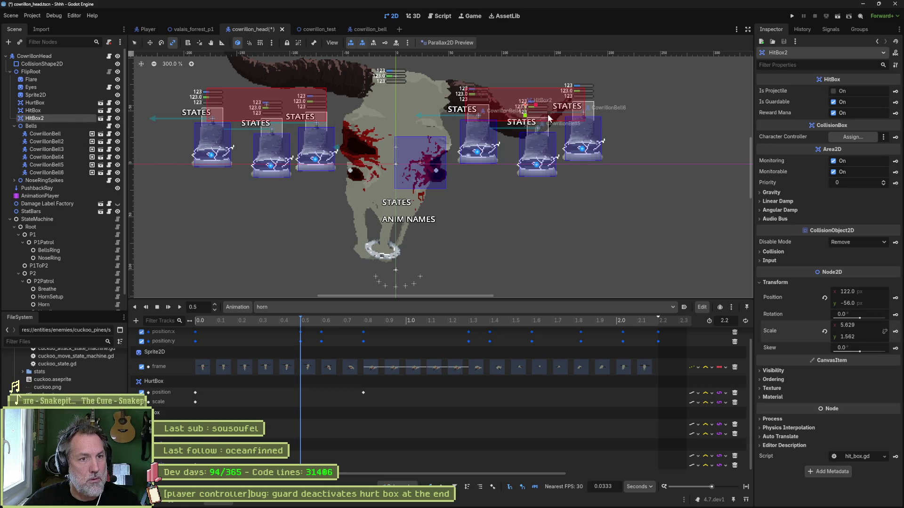
Step: Rotate and move HitBox2 onto the raised horn and key its pose at 0.5 s
key(e)
drag(549, 118, 542, 120)
key(w)
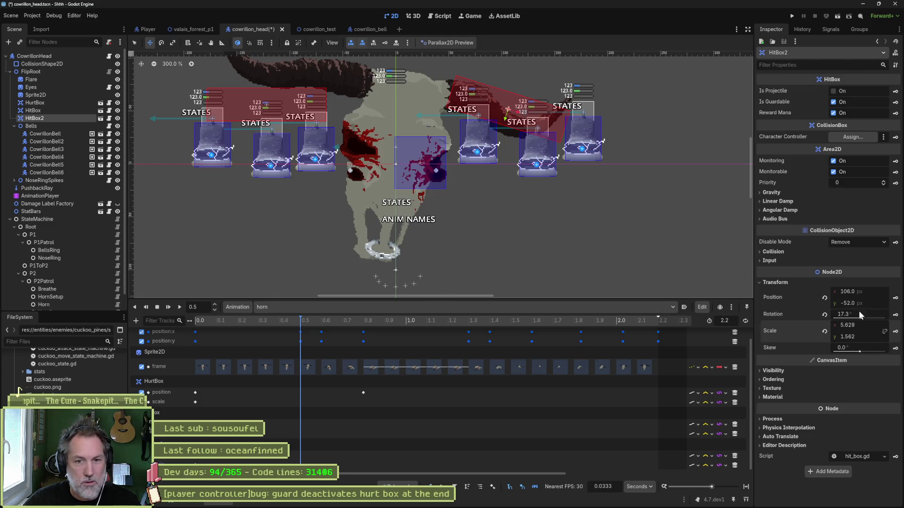
click(895, 300)
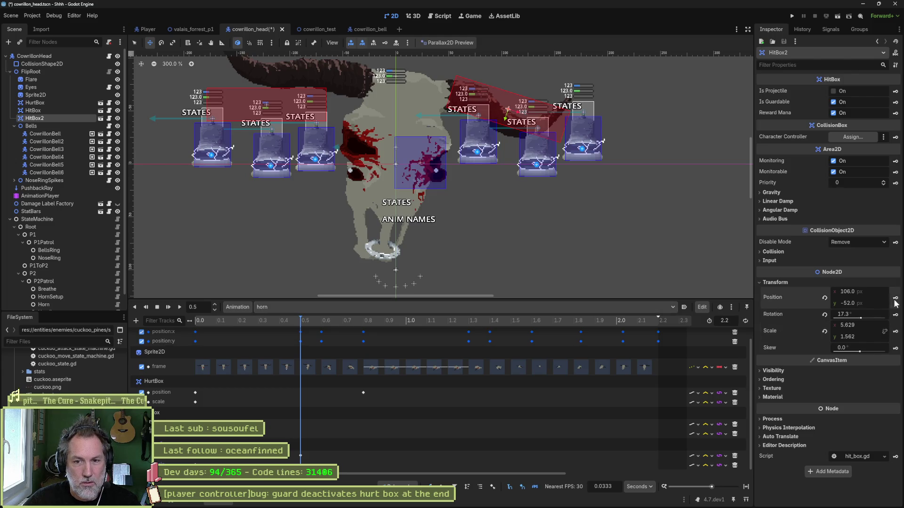
Step: Move and rotate HitBox onto the left horn
click(52, 109)
scroll(319, 143, up, 3)
mouse_move(296, 157)
mouse_down()
mouse_move(333, 120)
mouse_move(333, 134)
mouse_move(328, 127)
mouse_up()
key(e)
key(w)
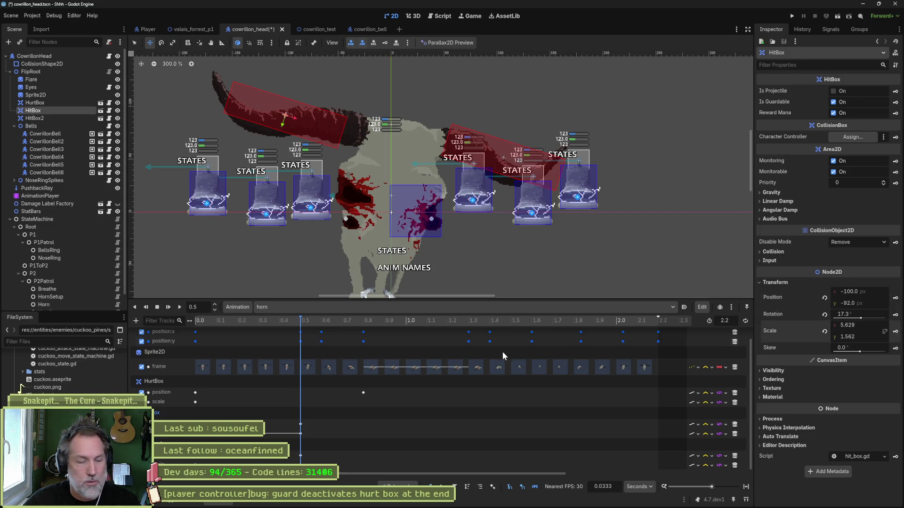
Step: Step the horn animation between 0.5 s and 0.6 s to compare poses
drag(307, 320, 320, 323)
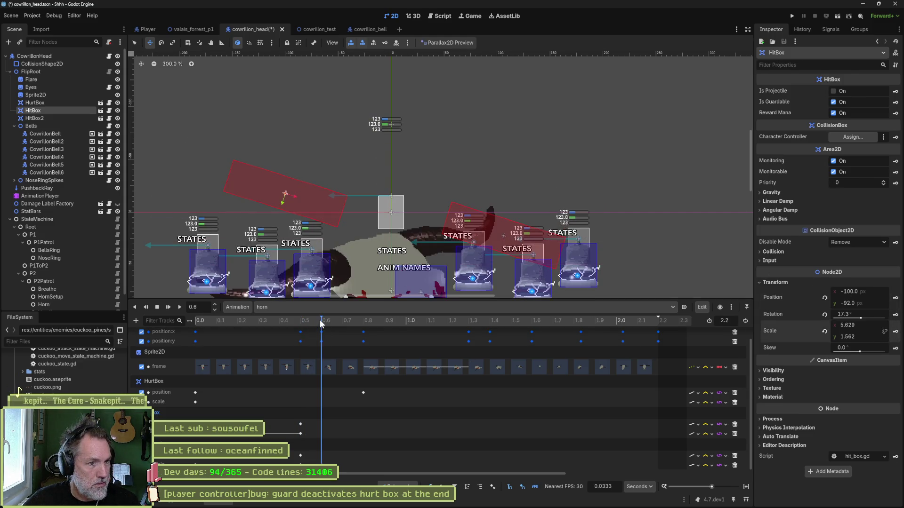
click(316, 320)
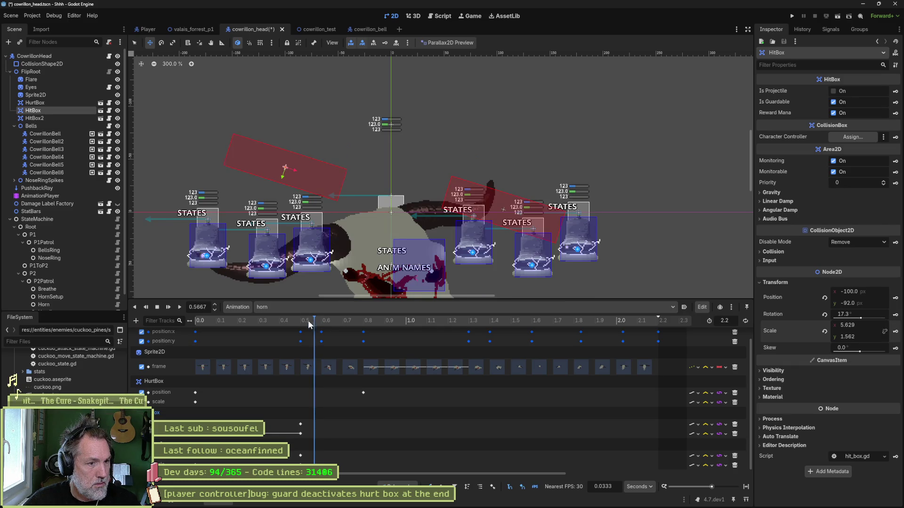
click(302, 322)
click(306, 321)
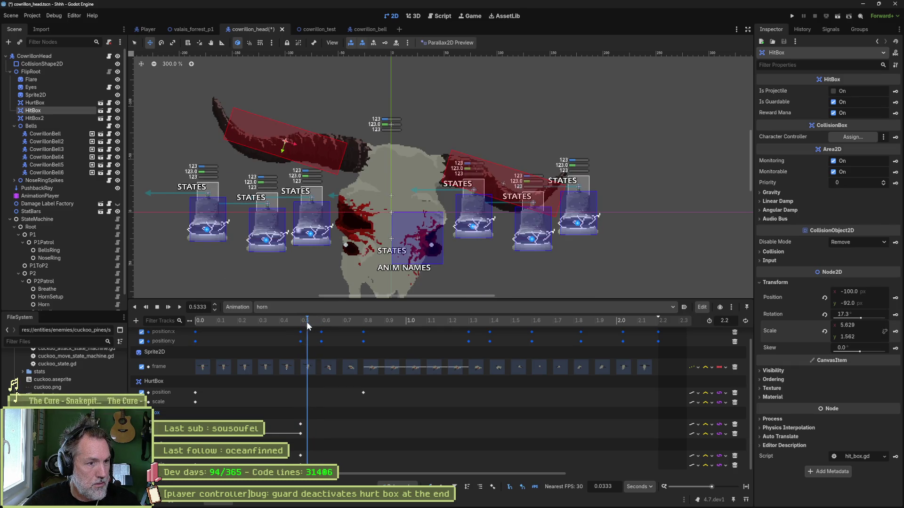
click(312, 323)
click(318, 323)
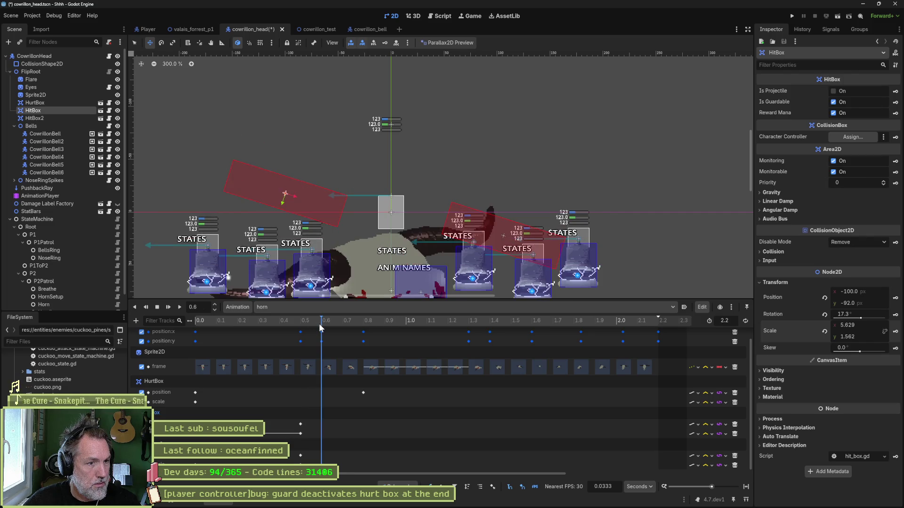
Step: Move HitBox down onto the lowered horn, tilt it, and key its pose at 0.6 s
scroll(348, 158, up, 1)
scroll(348, 158, down, 1)
scroll(330, 117, down, 2)
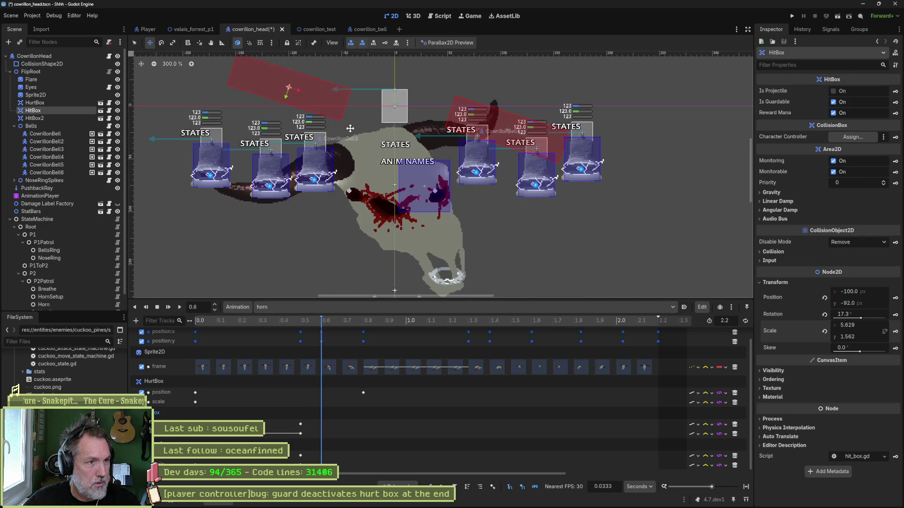
mouse_move(312, 71)
mouse_down()
mouse_move(314, 197)
mouse_move(335, 186)
mouse_move(336, 173)
mouse_up()
key(e)
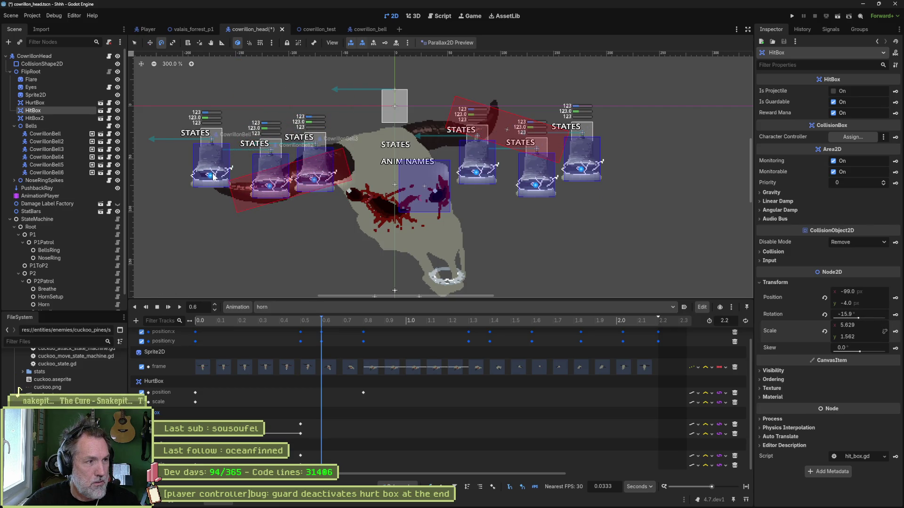
click(895, 297)
click(896, 314)
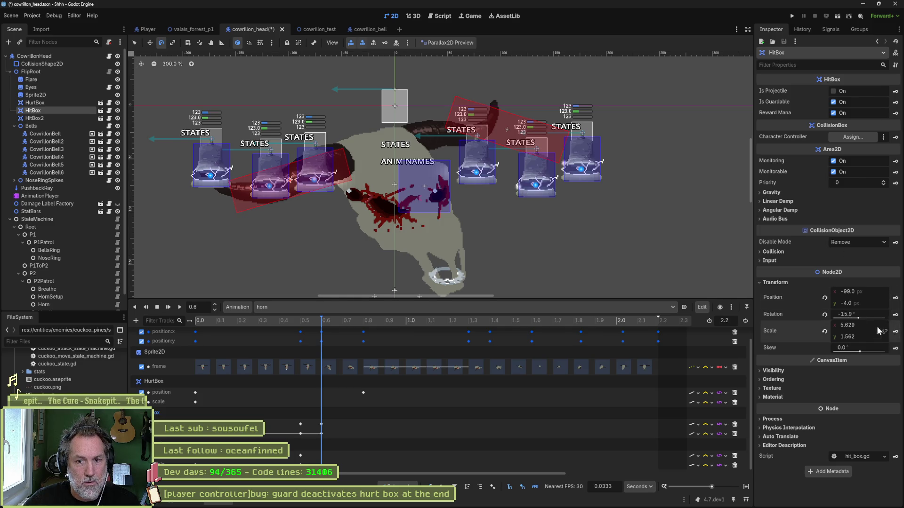
click(80, 118)
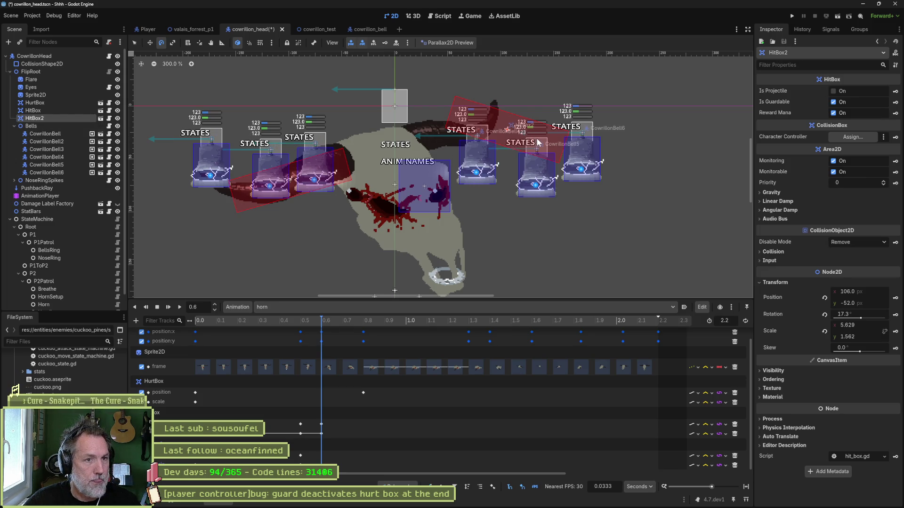
Step: Rotate, move and scale HitBox2 to follow the lowered horn
mouse_move(538, 142)
mouse_down()
mouse_move(536, 126)
mouse_move(459, 131)
mouse_up()
key(w)
key(s)
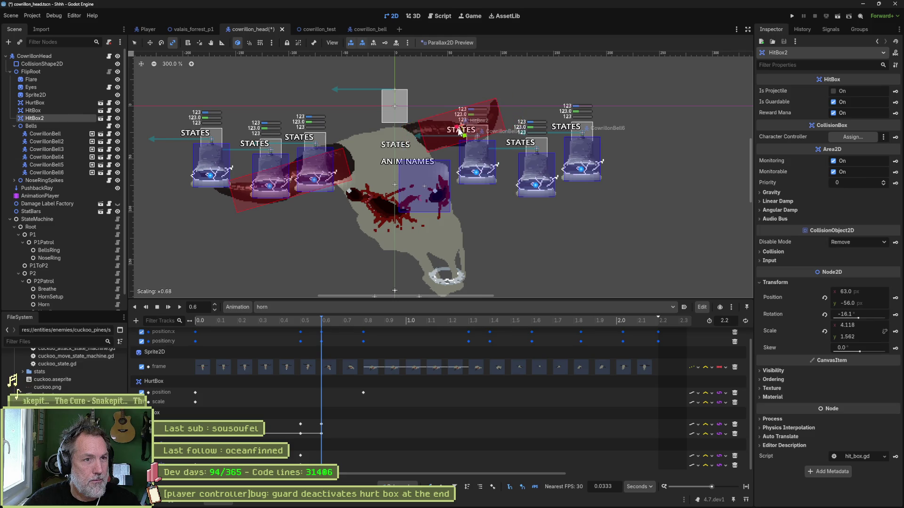
key(w)
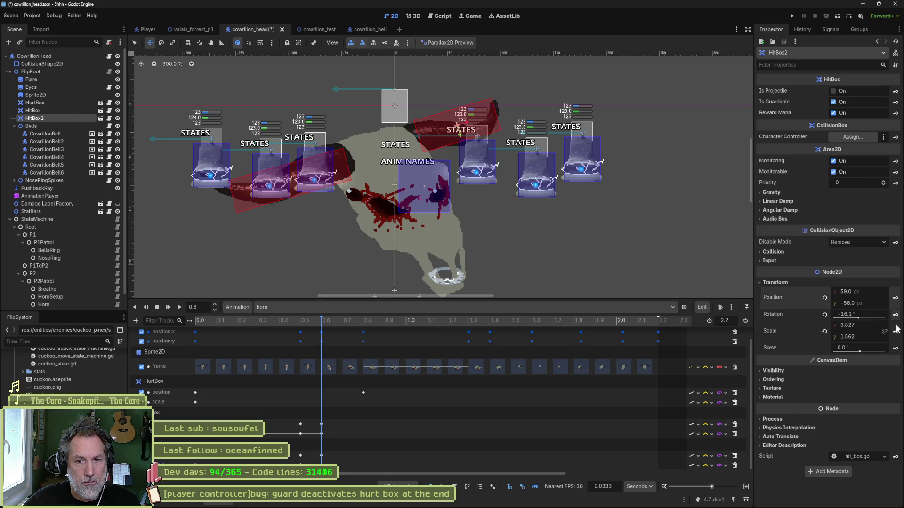
Step: At 0.5333 s, set each hitbox track's update mode to Discrete, then return to frame 0
mouse_move(318, 323)
mouse_down()
mouse_move(256, 323)
mouse_move(309, 328)
mouse_up()
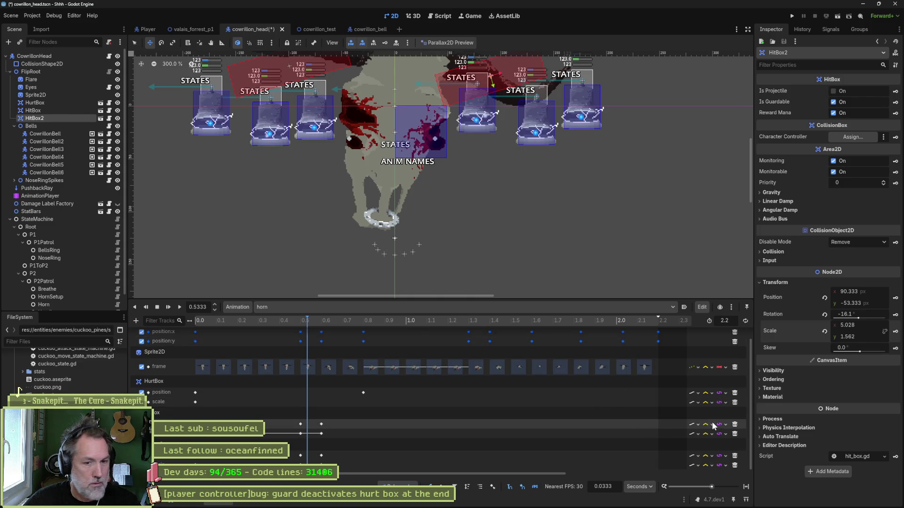
click(693, 425)
click(700, 444)
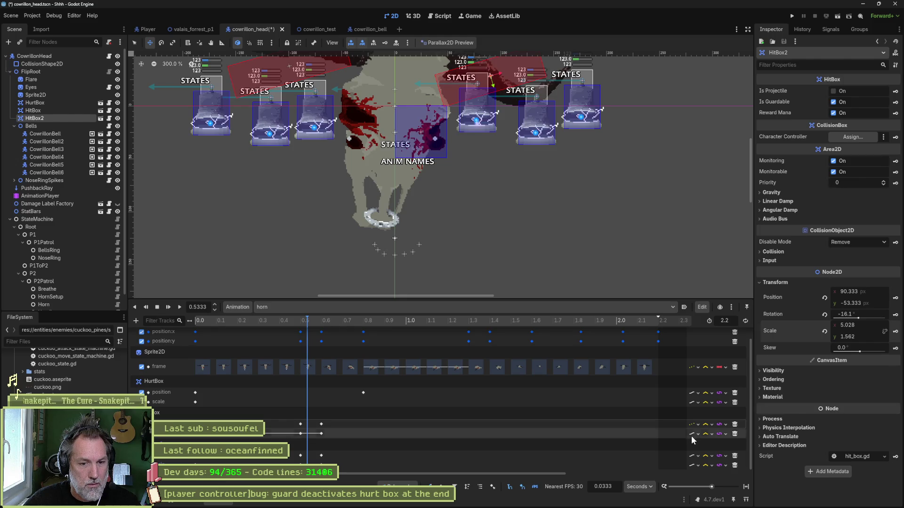
click(691, 434)
click(700, 454)
click(693, 456)
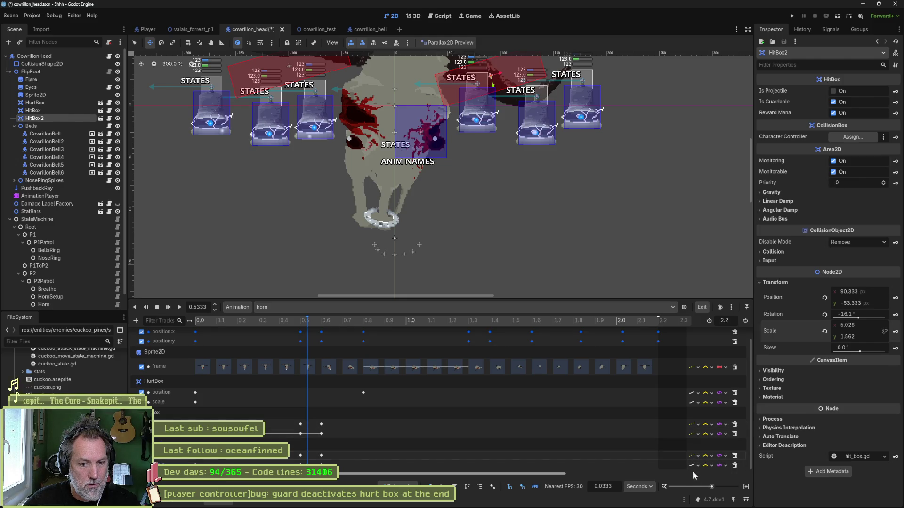
click(695, 476)
click(693, 465)
click(697, 484)
scroll(504, 191, down, 2)
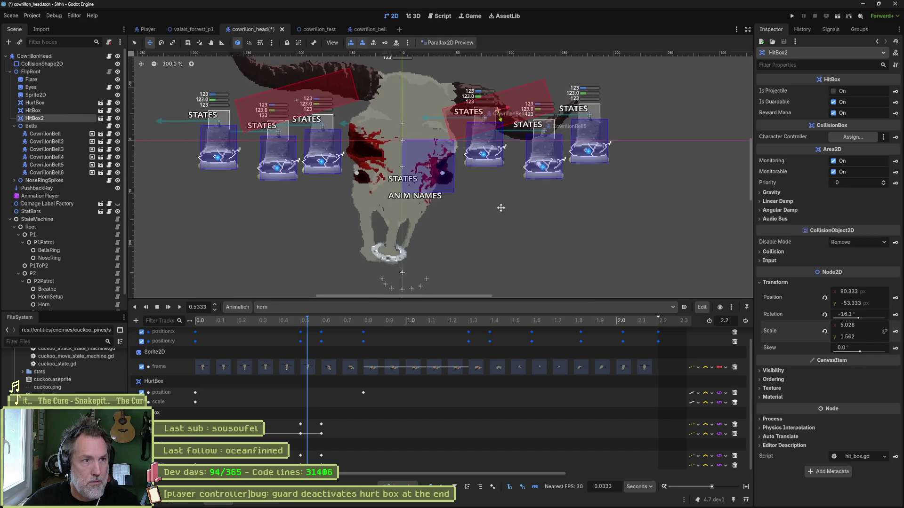
mouse_move(261, 320)
mouse_down()
mouse_move(183, 321)
mouse_move(306, 332)
mouse_move(150, 331)
mouse_up()
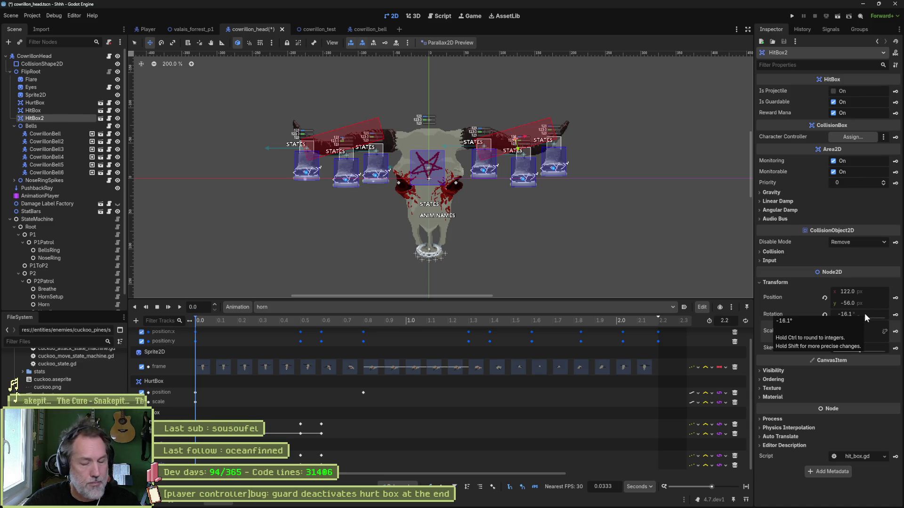
Step: Create rotation key tracks for HitBox2 and HitBox at the first frame
click(298, 321)
mouse_move(298, 321)
mouse_down()
mouse_move(330, 322)
mouse_move(321, 324)
mouse_up()
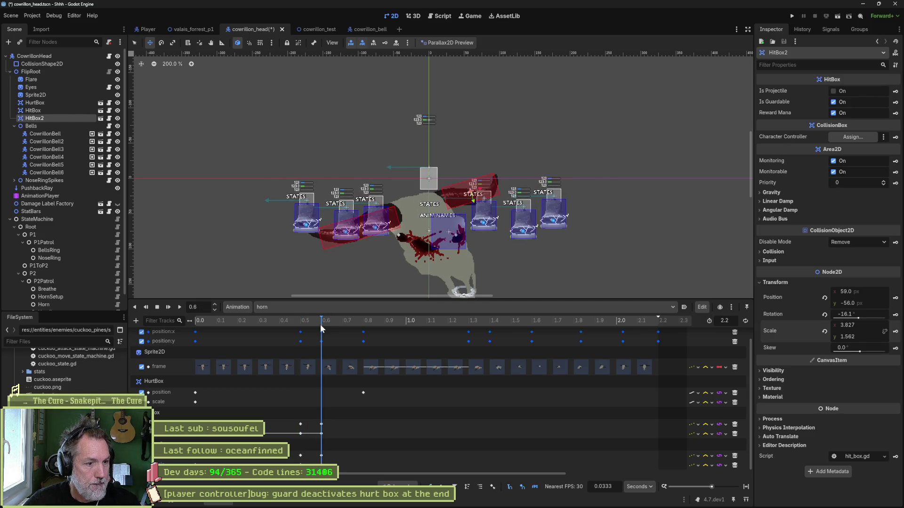
click(895, 315)
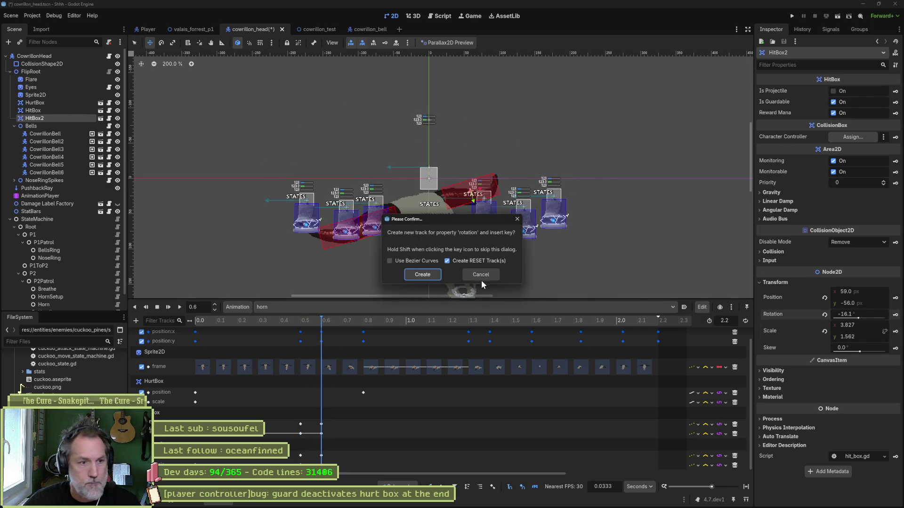
click(480, 277)
key(s)
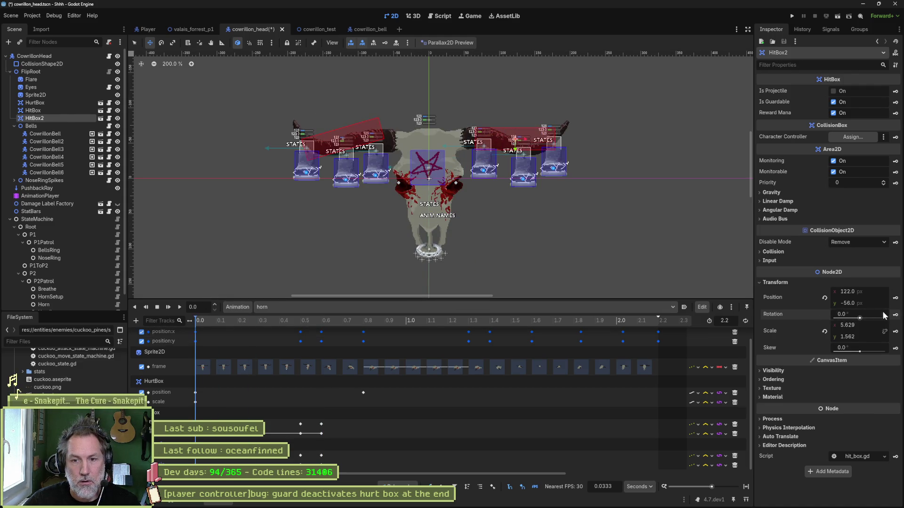
click(896, 315)
click(429, 275)
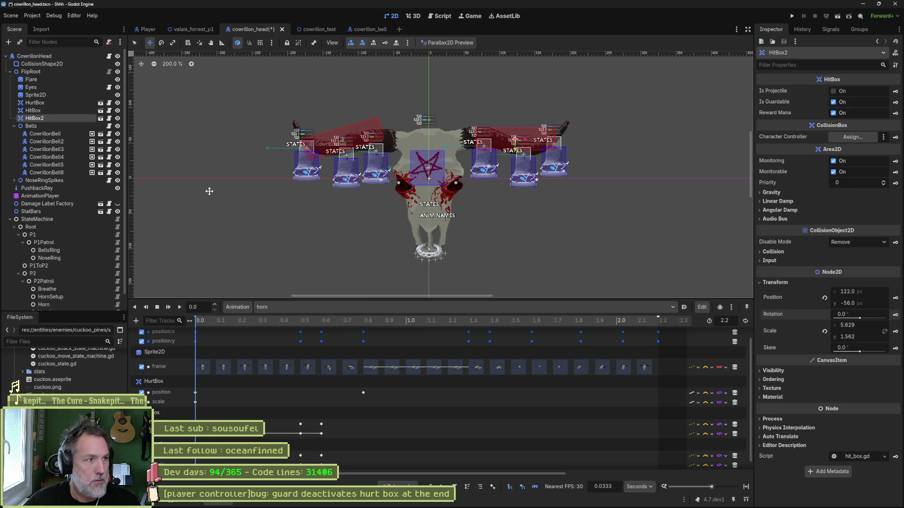
click(33, 110)
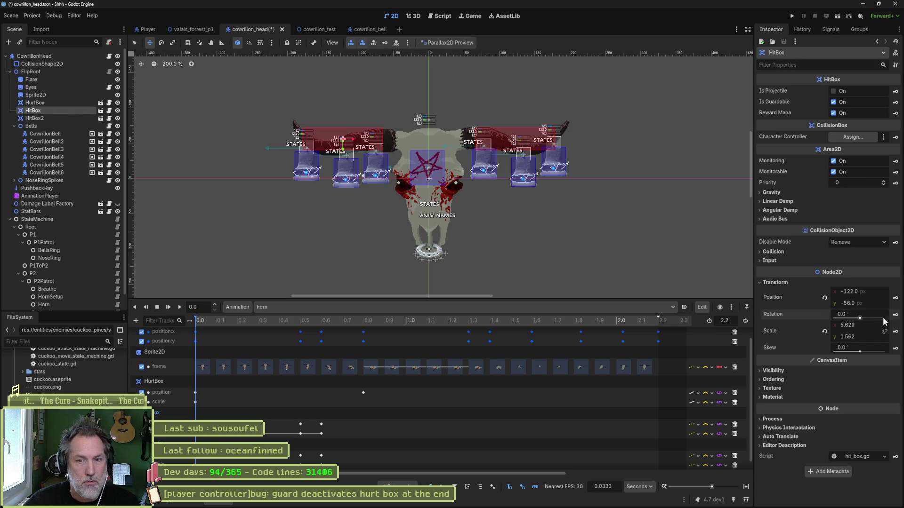
click(896, 315)
click(422, 275)
Step: At 0.5 s, tilt HitBox up the left horn and HitBox2 to about 17.9° and shorter, then save
drag(231, 320, 298, 324)
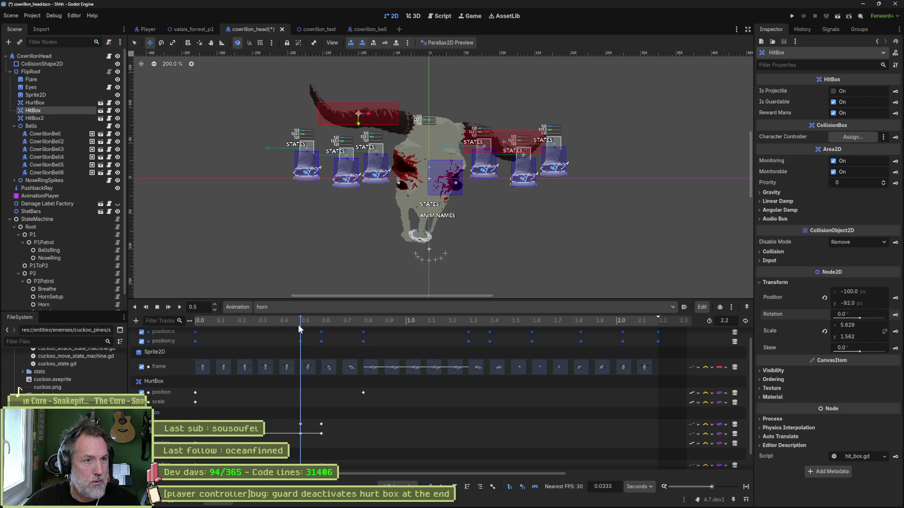
key(e)
drag(388, 116, 386, 125)
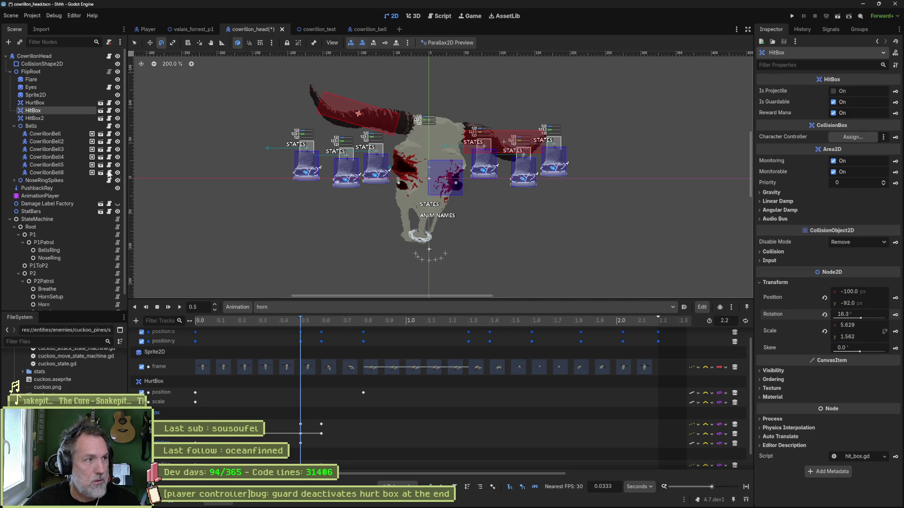
click(47, 118)
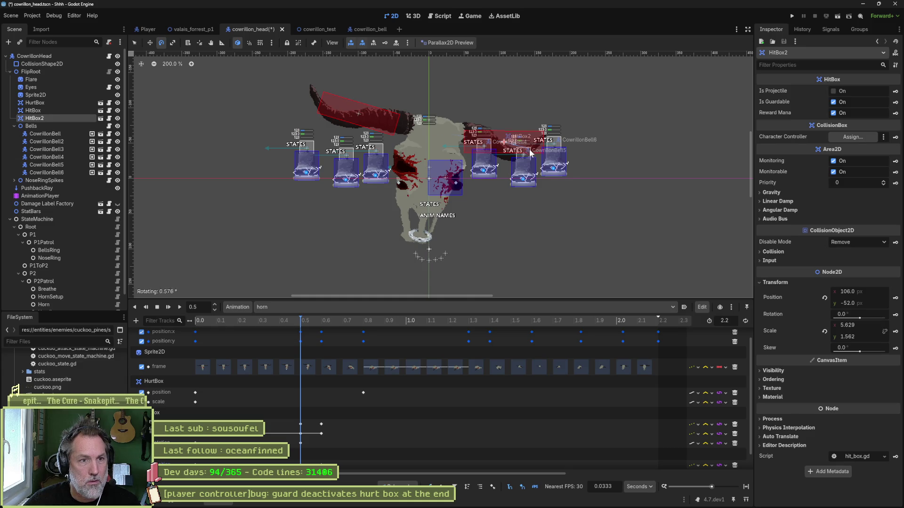
drag(524, 156, 525, 157)
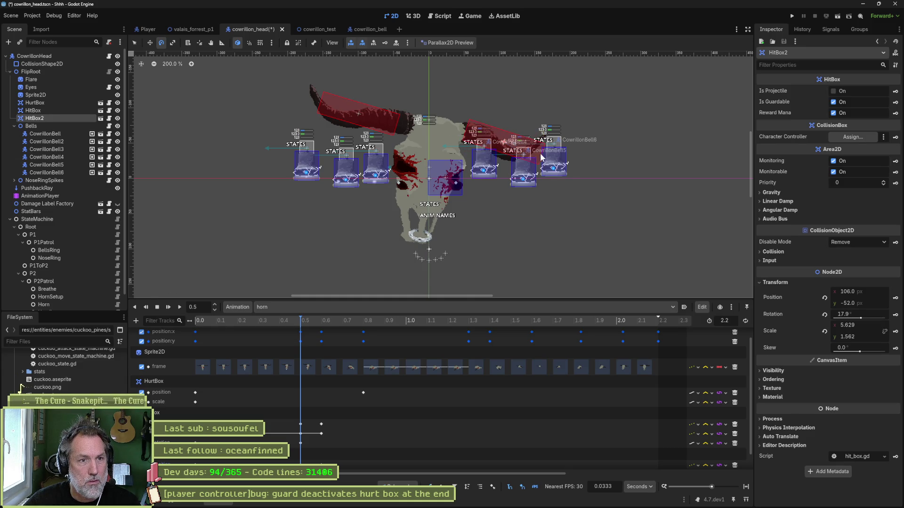
key(s)
drag(512, 147, 508, 149)
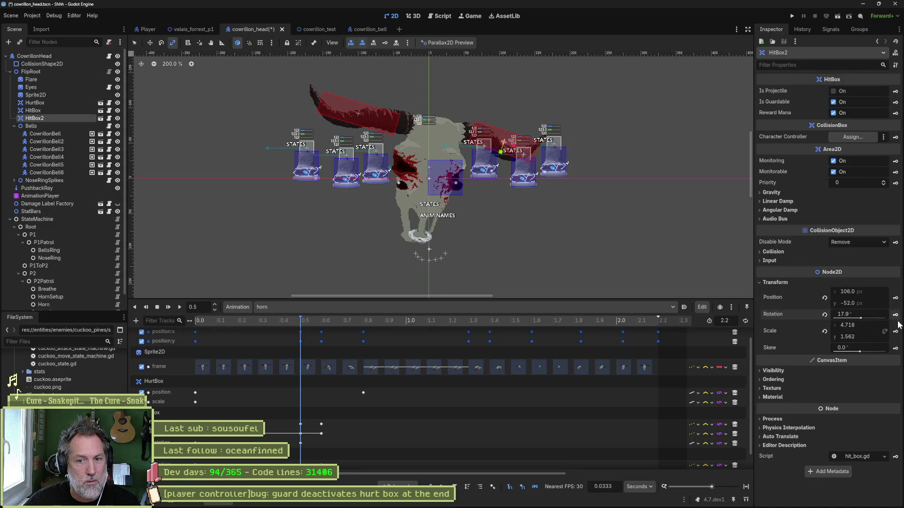
click(55, 111)
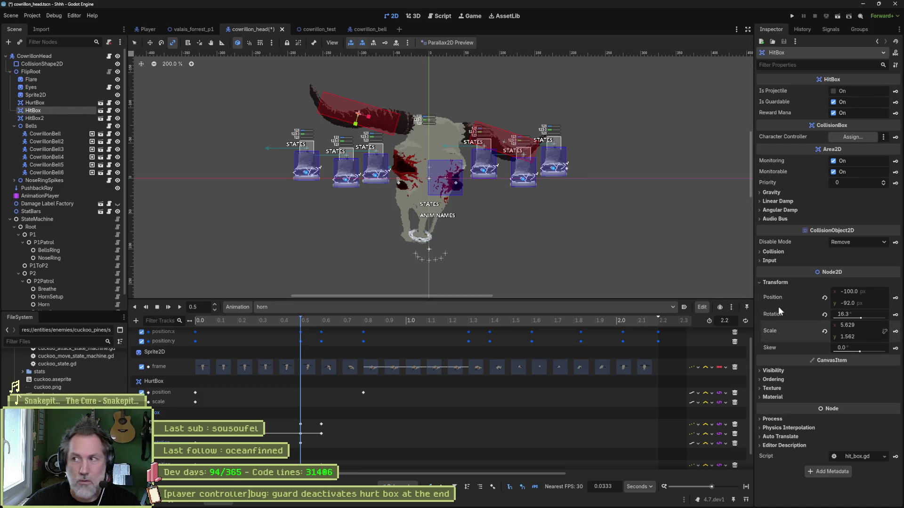
key(ctrl+s)
Step: At 0.6 s, tilt HitBox to about -16° and move it onto the horn
click(307, 320)
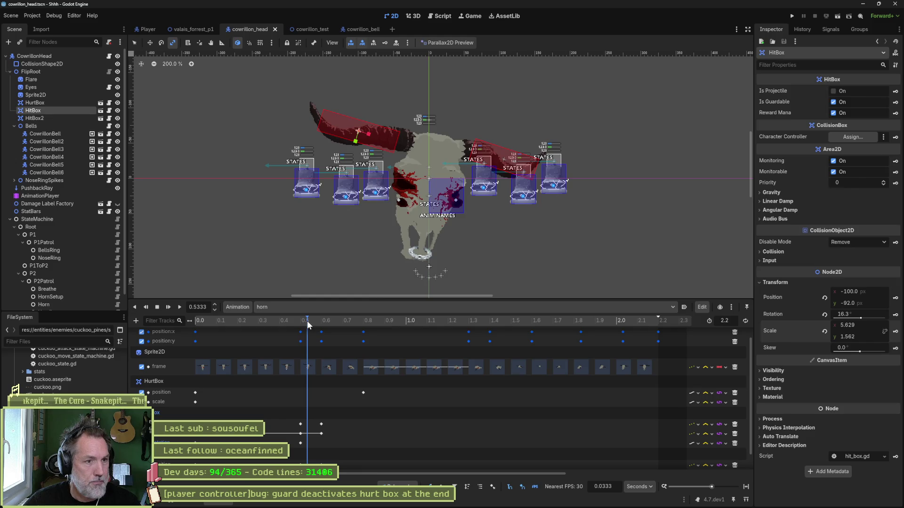
click(314, 322)
click(321, 324)
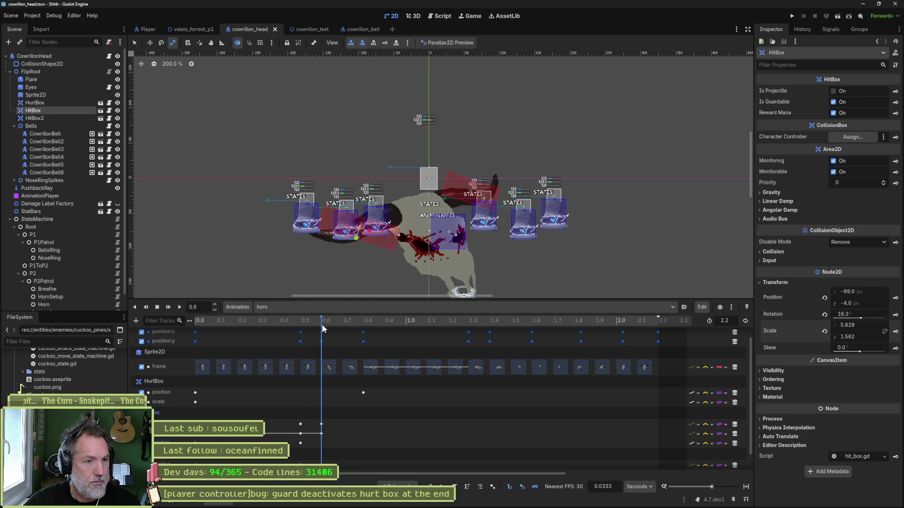
key(e)
mouse_move(386, 233)
mouse_down()
mouse_move(390, 218)
mouse_move(380, 220)
mouse_up()
key(w)
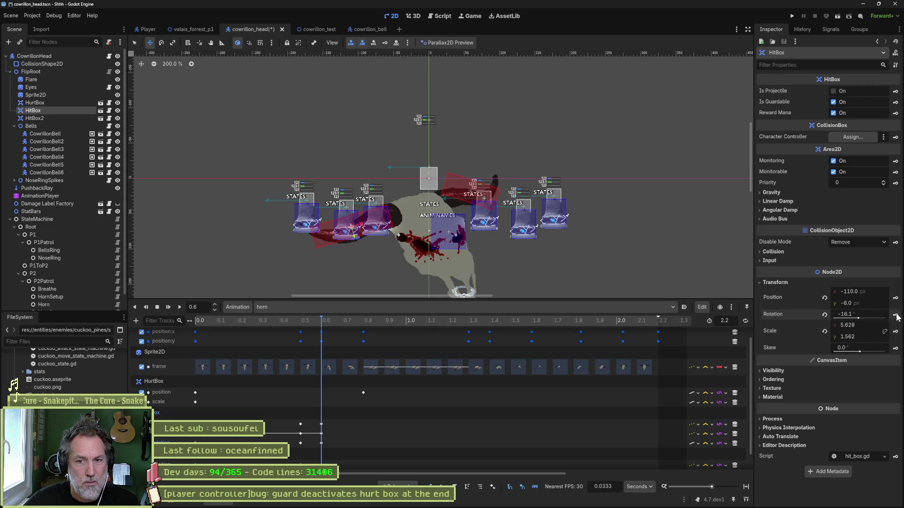
Step: Tilt and move HitBox2 down along the right horn, then advance to 0.8 s
click(52, 118)
scroll(484, 204, up, 2)
key(e)
mouse_move(484, 204)
mouse_down()
mouse_move(486, 182)
mouse_move(473, 190)
mouse_up()
key(w)
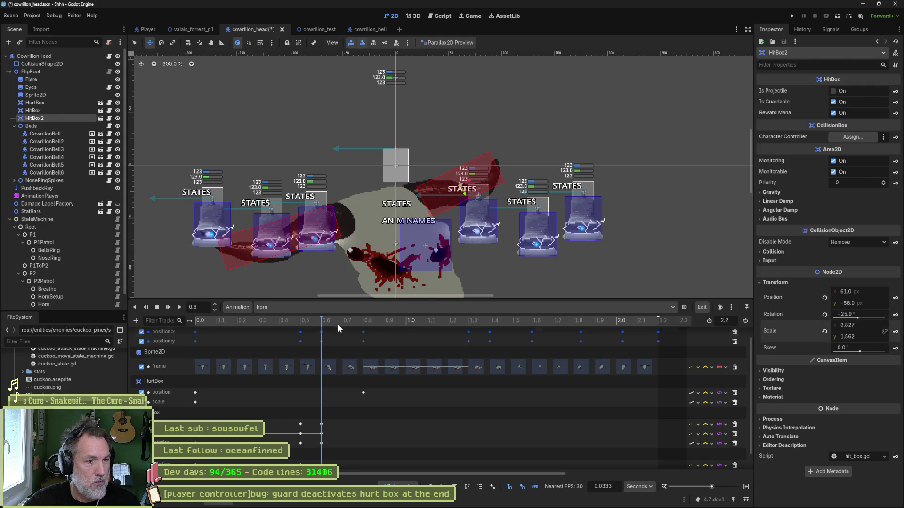
mouse_move(337, 323)
mouse_down()
mouse_move(361, 323)
mouse_move(332, 317)
mouse_move(343, 319)
mouse_up()
scroll(429, 151, down, 4)
scroll(430, 150, down, 2)
scroll(451, 195, up, 2)
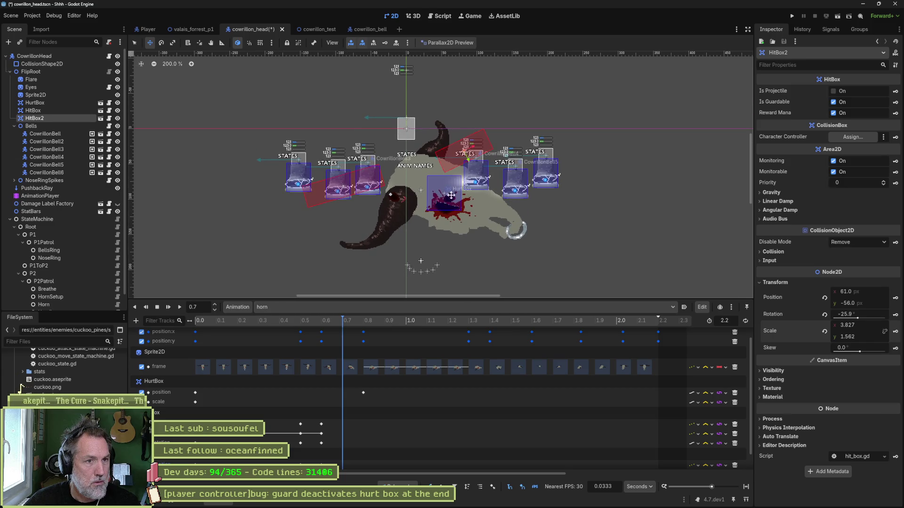
Step: Move, rotate and resize HitBox2 along the upturned horn at -59.6°
mouse_move(478, 161)
mouse_down()
mouse_move(452, 157)
mouse_move(453, 133)
mouse_move(437, 153)
mouse_move(442, 162)
mouse_up()
key(s)
key(e)
key(s)
key(w)
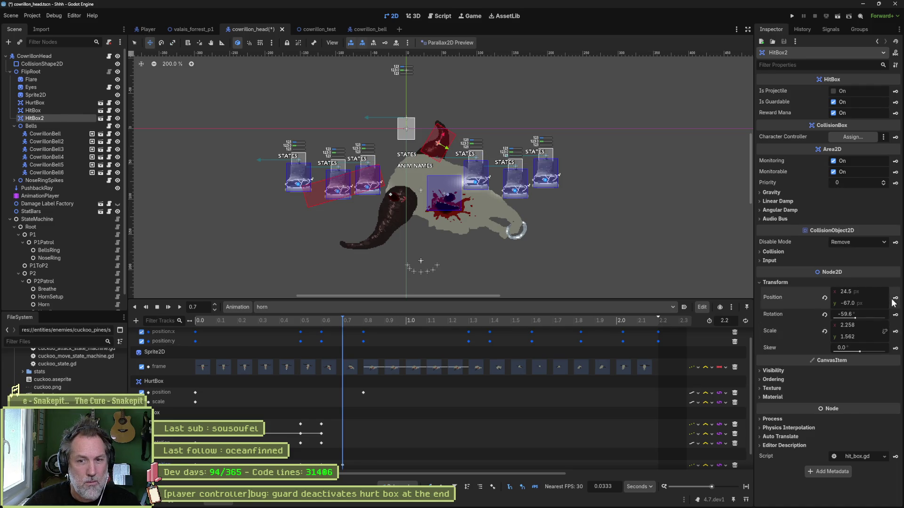
Step: Place HitBox on the lower horn at (-49.5, 44), -46.3°, scale 5.256 × 1.164, then scrub toward 0.8 s
click(55, 111)
drag(314, 184, 367, 233)
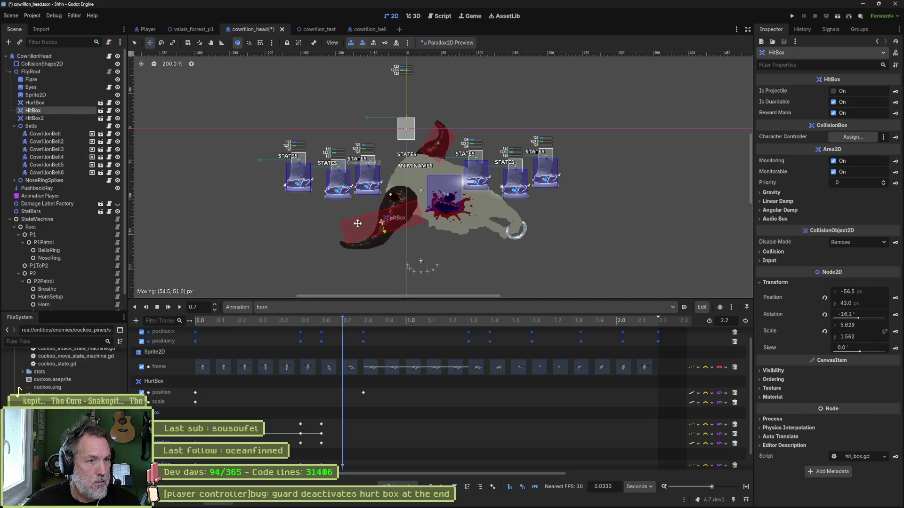
key(e)
drag(437, 230, 441, 200)
key(s)
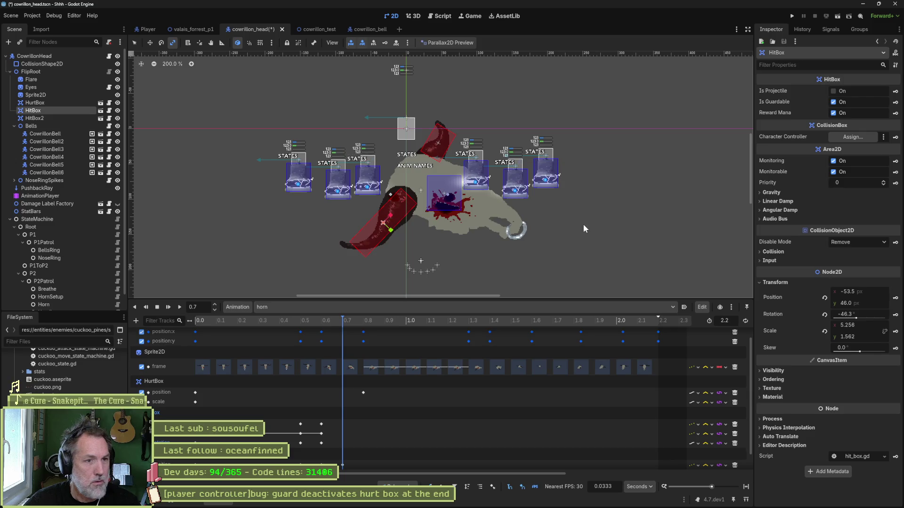
key(w)
drag(397, 207, 392, 230)
key(s)
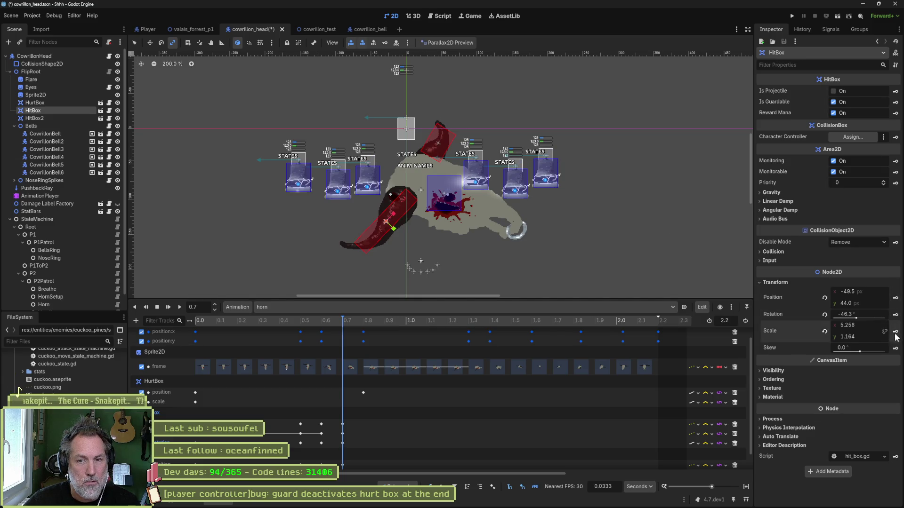
drag(346, 318, 360, 321)
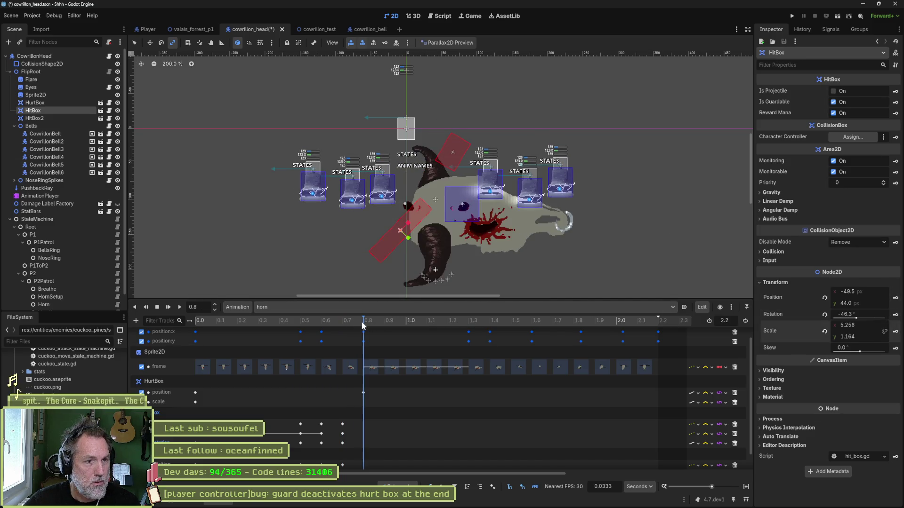
Step: Move HitBox down the lower horn and set its rotation to -90°
key(w)
drag(432, 256, 465, 281)
key(e)
drag(477, 248, 461, 219)
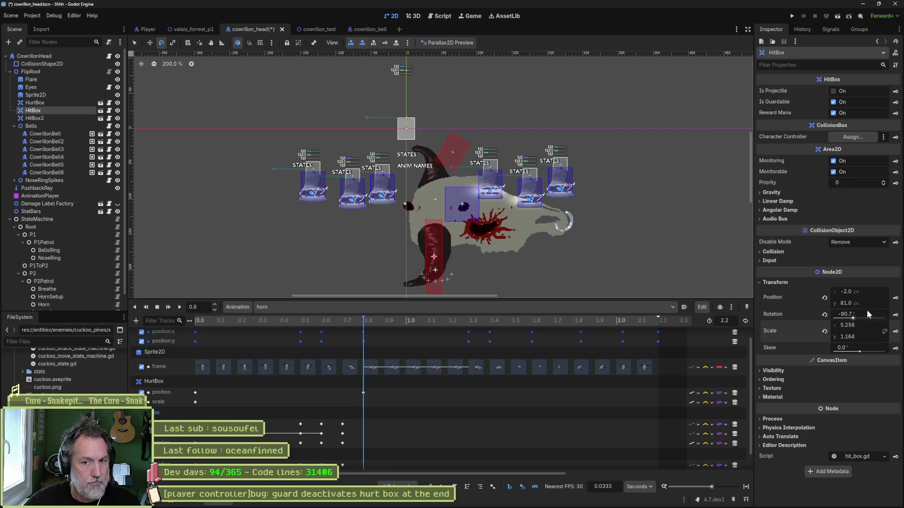
click(853, 311)
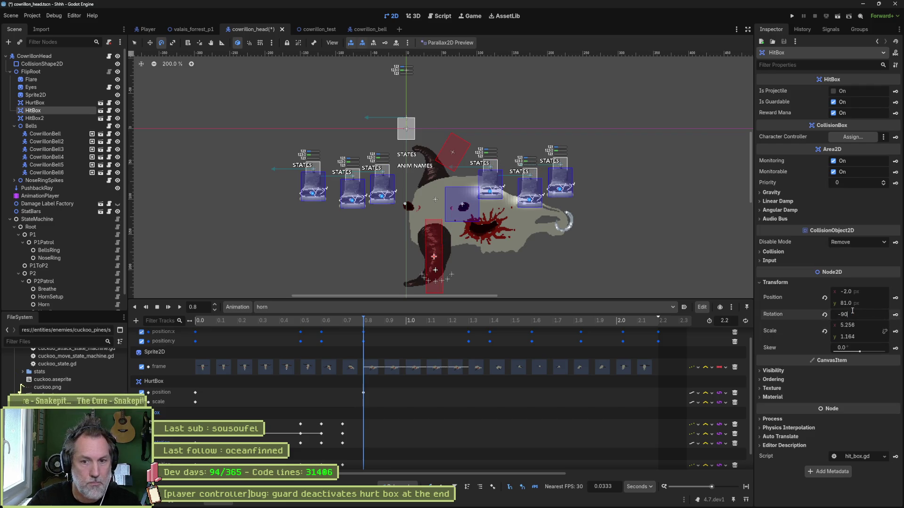
key(Return)
scroll(491, 182, down, 2)
scroll(491, 181, left, 1)
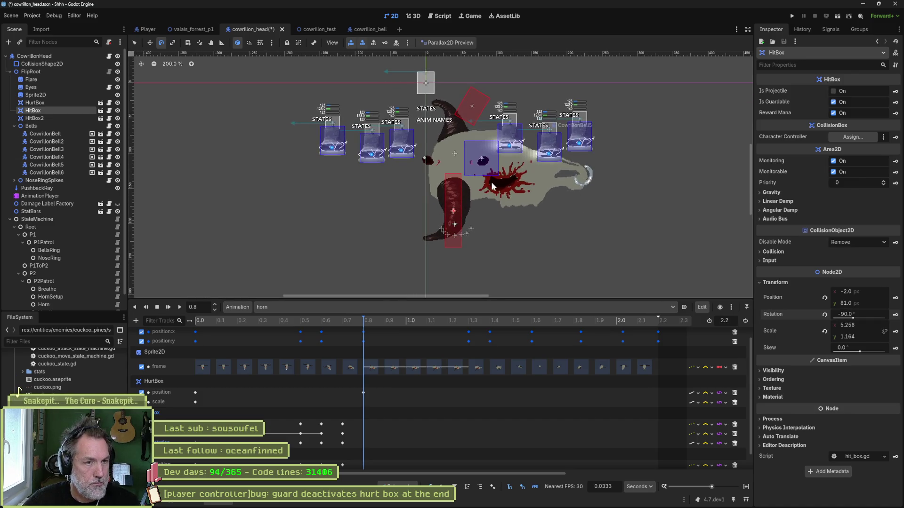
scroll(485, 190, up, 2)
Step: Shrink HitBox to x scale 3.936 and key its position and scale at 0.8 s
key(s)
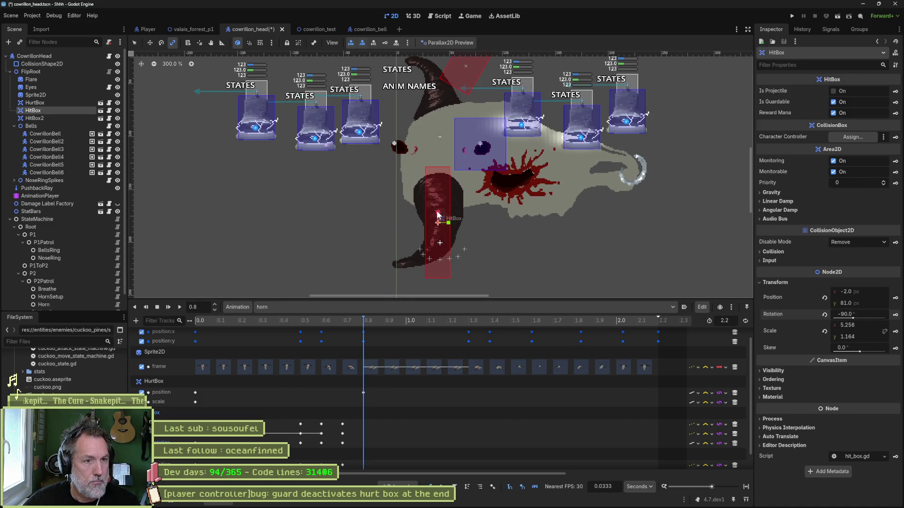
drag(438, 215, 438, 226)
key(w)
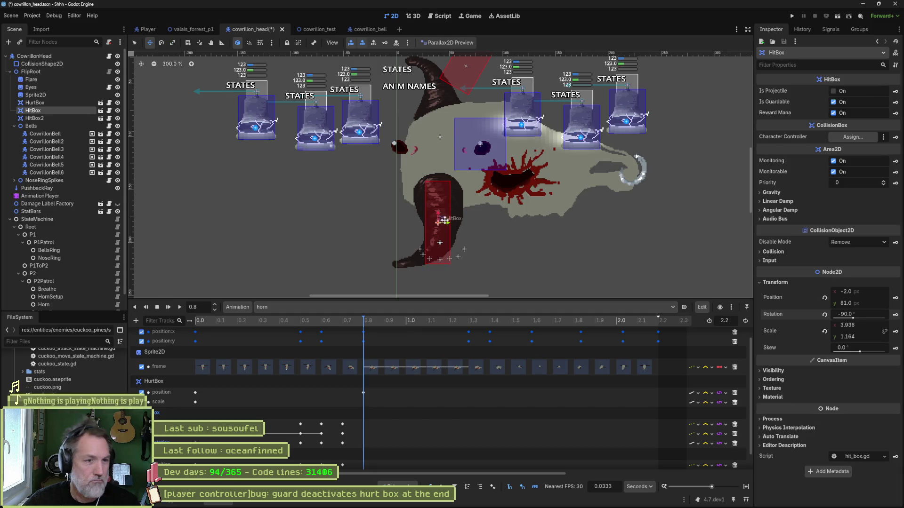
click(895, 298)
click(895, 332)
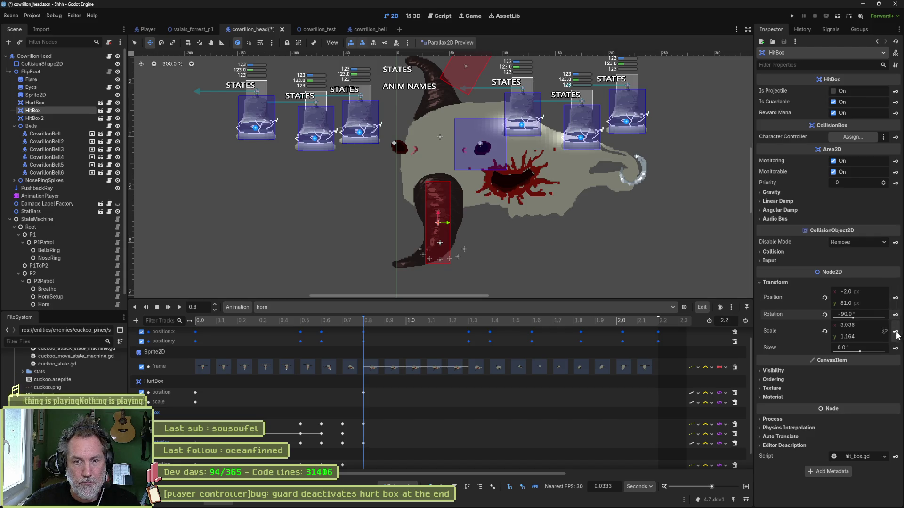
Step: Move HitBox2 to (-3, -48) with rotation -90°, then return to 0.5 s
click(47, 118)
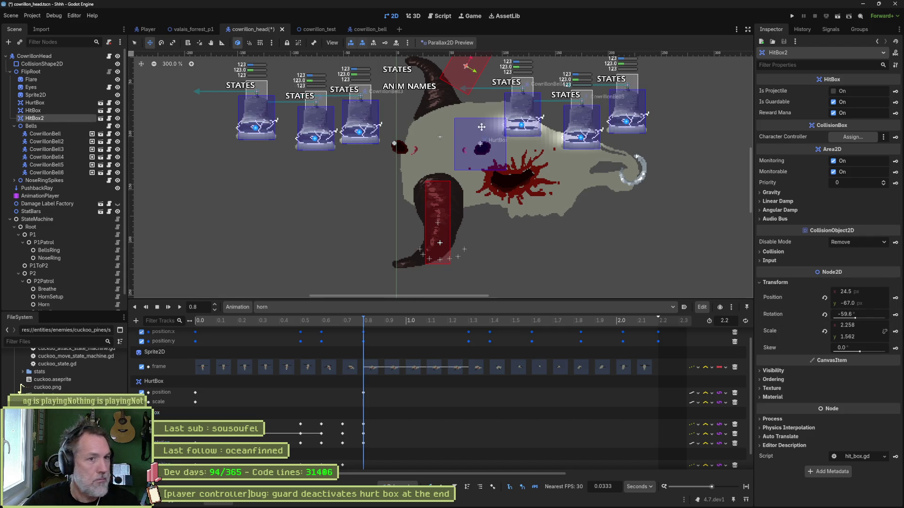
scroll(481, 126, up, 3)
drag(557, 162, 528, 180)
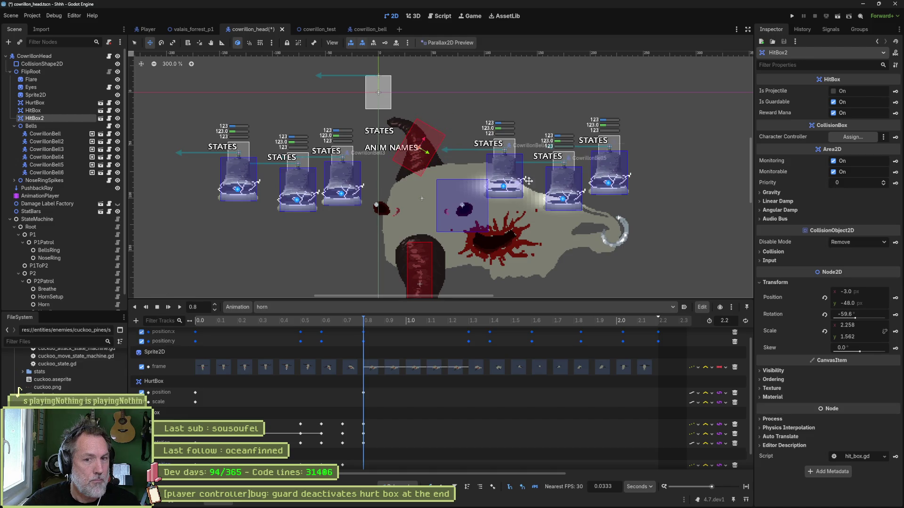
click(886, 315)
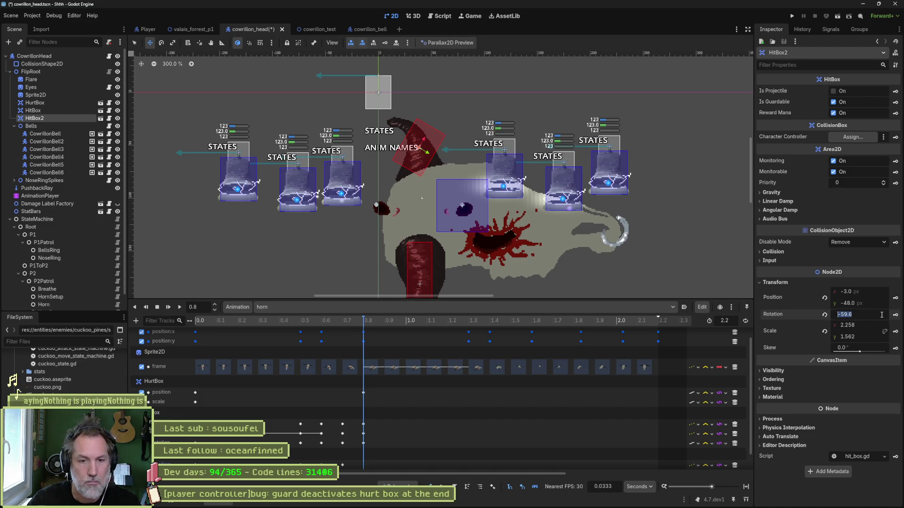
text(-90)
key(Return)
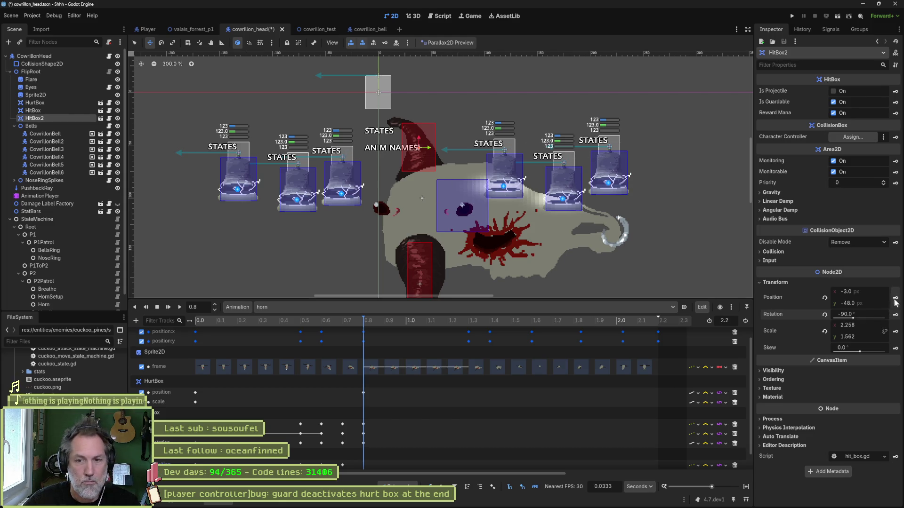
mouse_move(364, 321)
mouse_down()
mouse_move(202, 320)
mouse_move(301, 321)
mouse_up()
scroll(354, 223, down, 2)
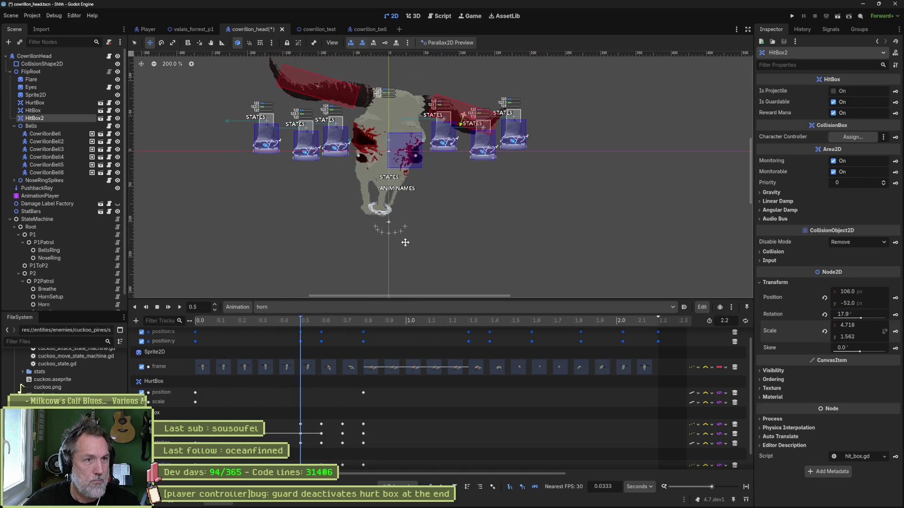
Step: At 1.3 s, key HitBox2's pose and HitBox's position and scale
mouse_move(202, 320)
mouse_down()
mouse_move(495, 346)
mouse_move(458, 341)
mouse_move(469, 347)
mouse_up()
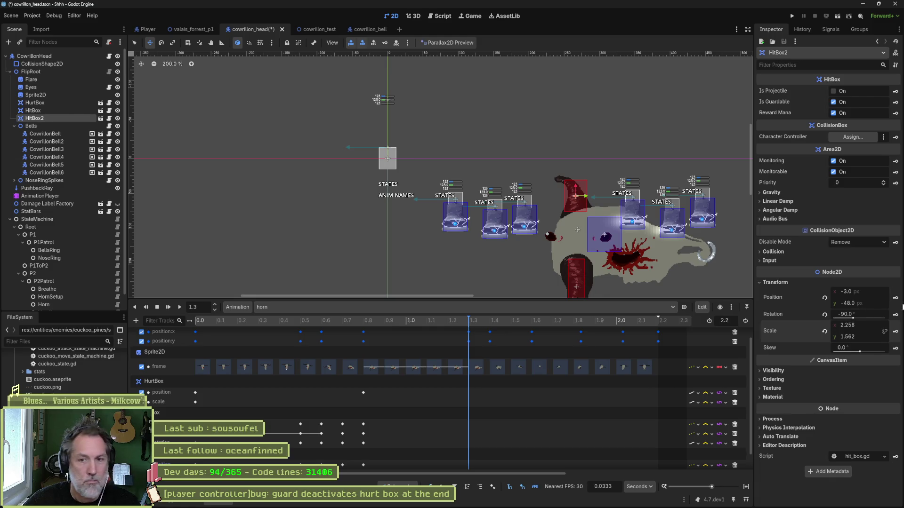
click(895, 315)
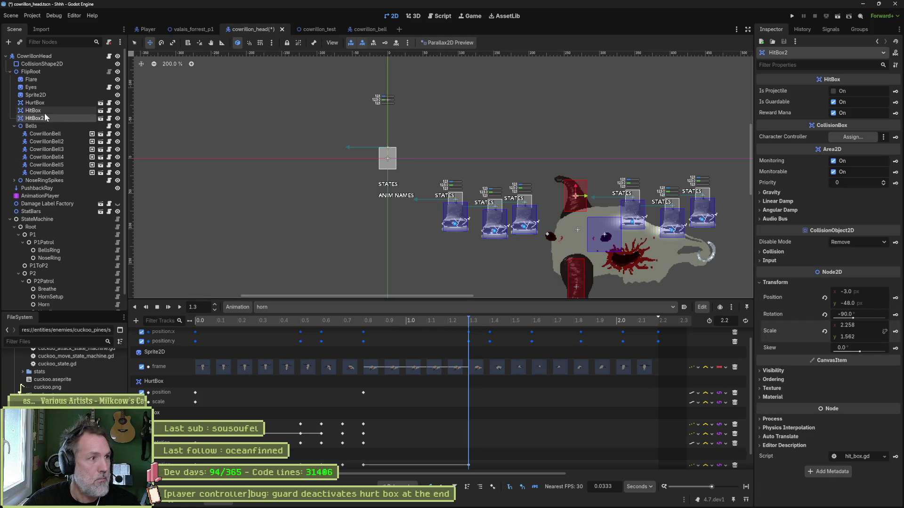
click(42, 111)
click(896, 297)
click(895, 331)
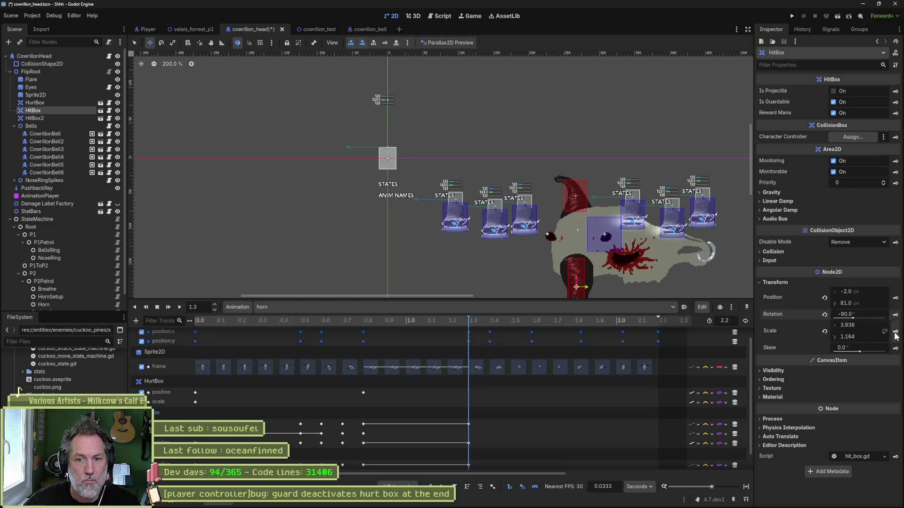
Step: At 1.4 s, rotate and resize HitBox onto the lower horn, then key position, rotation and scale
drag(470, 323, 487, 325)
mouse_move(610, 266)
mouse_down()
mouse_move(500, 256)
mouse_move(550, 242)
mouse_move(557, 268)
mouse_move(585, 242)
mouse_up()
key(e)
key(s)
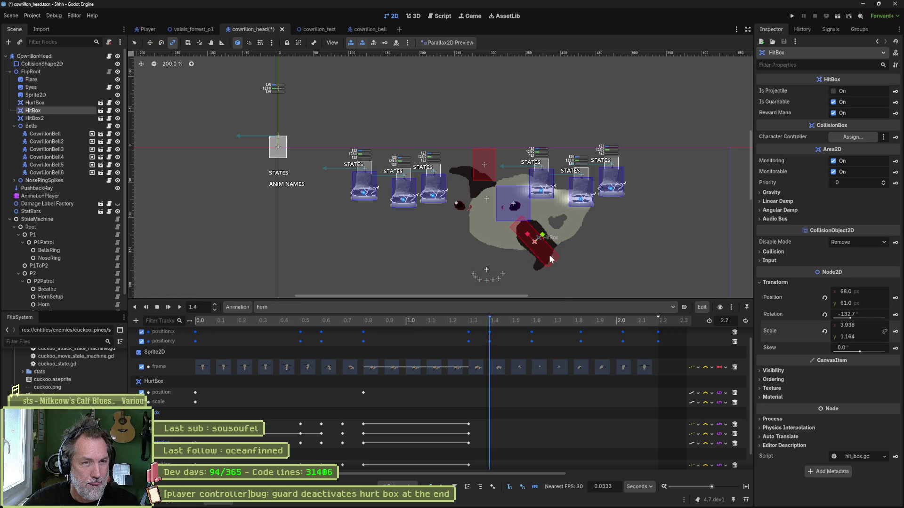
drag(528, 239, 523, 235)
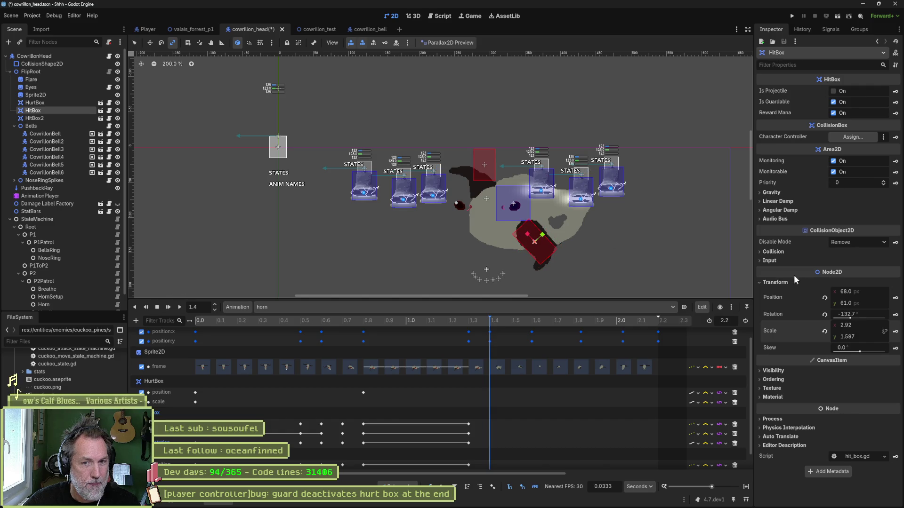
click(895, 298)
click(895, 314)
click(895, 331)
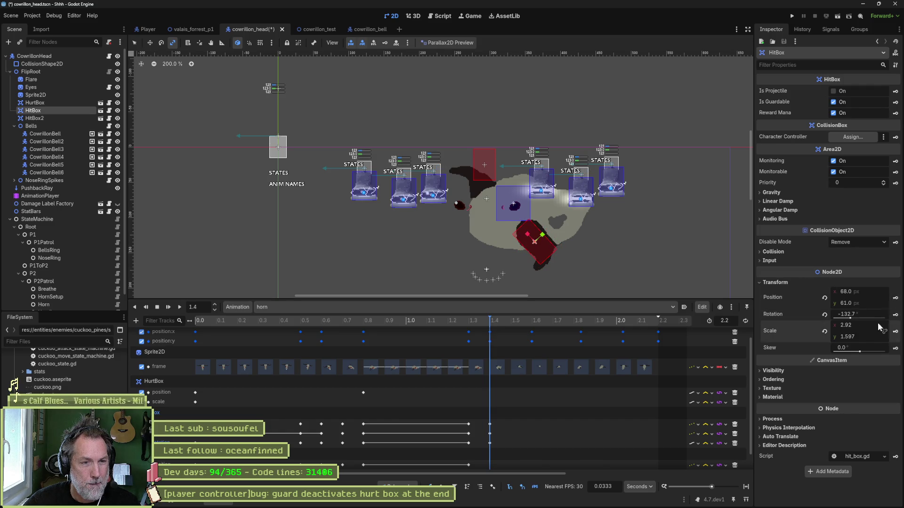
Step: Move and rotate HitBox2 along the upper horn, keying its rotation at 1.5 s
click(71, 102)
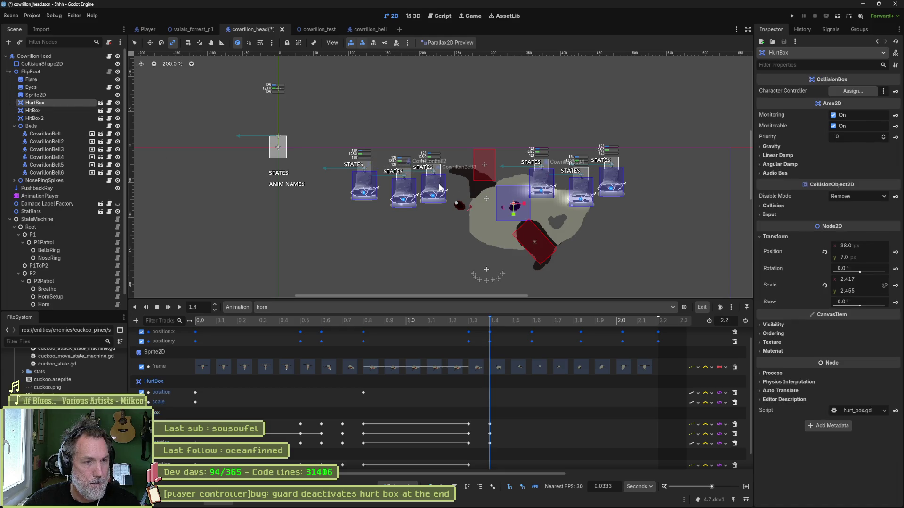
click(71, 117)
key(w)
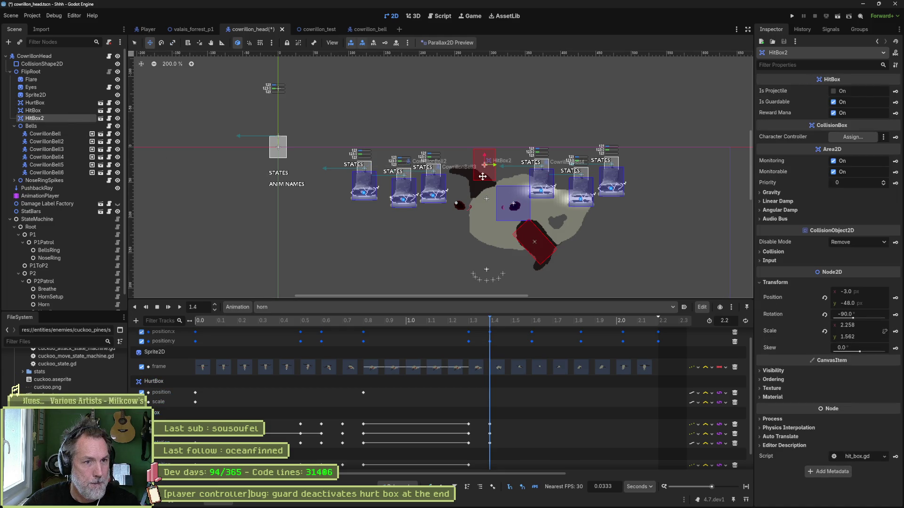
mouse_move(486, 173)
mouse_down()
mouse_move(471, 188)
mouse_move(514, 179)
mouse_up()
key(e)
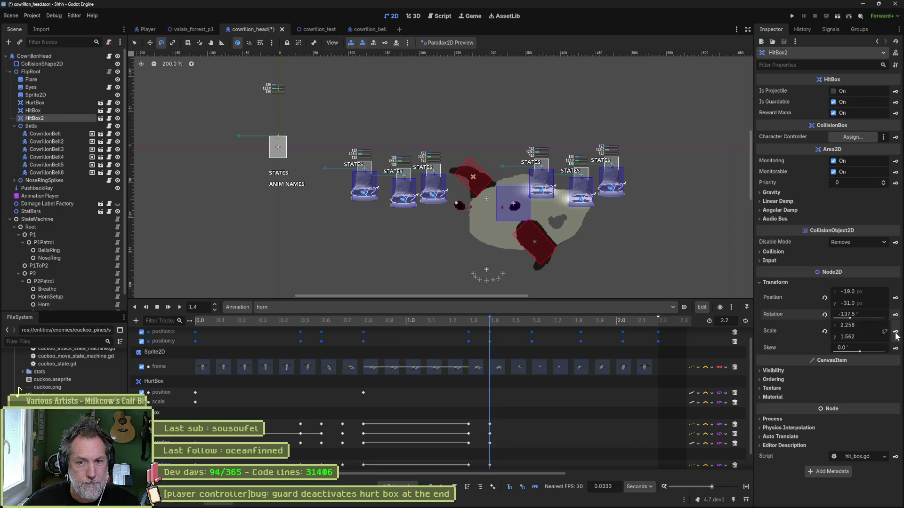
drag(496, 323, 508, 325)
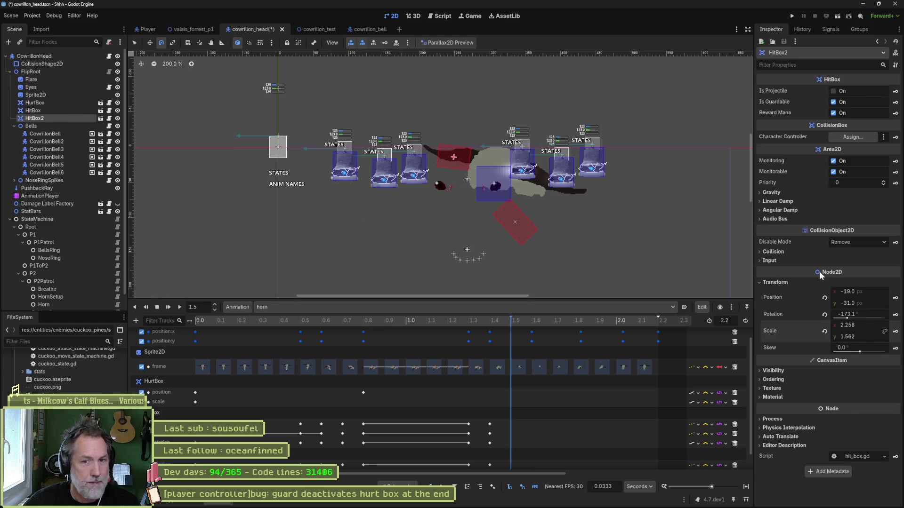
click(895, 330)
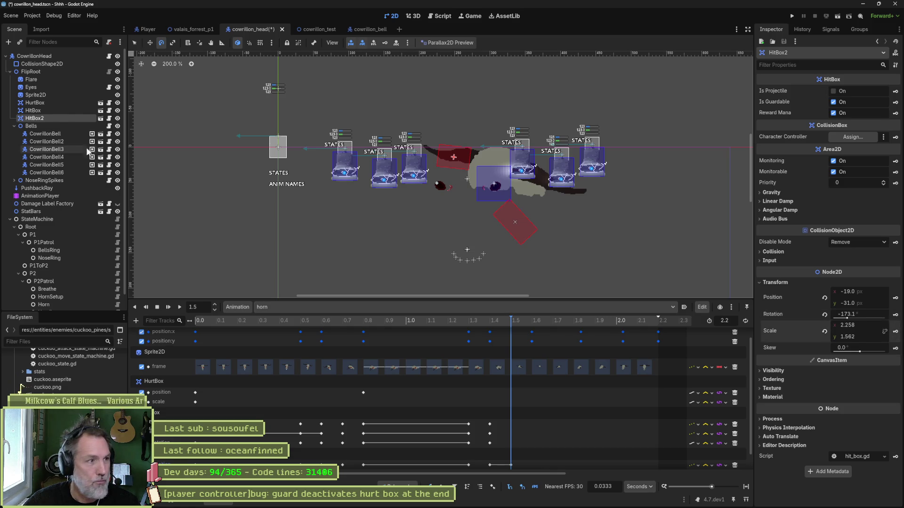
Step: Pose HitBox at 1.5 s: position (114.5, 6), rotation -152.8°, scale 3.224 × 0.768
click(33, 110)
key(w)
mouse_move(536, 224)
mouse_down()
mouse_move(579, 192)
mouse_move(560, 193)
mouse_up()
key(e)
key(s)
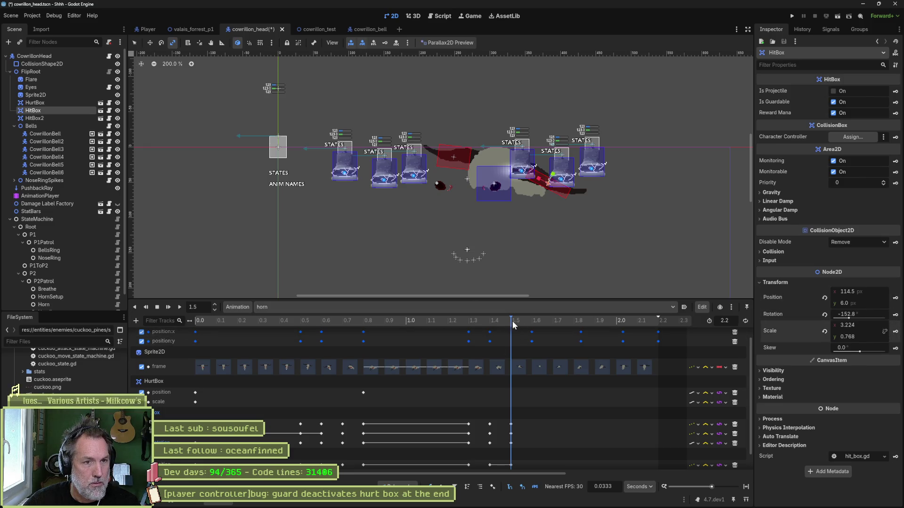
click(532, 322)
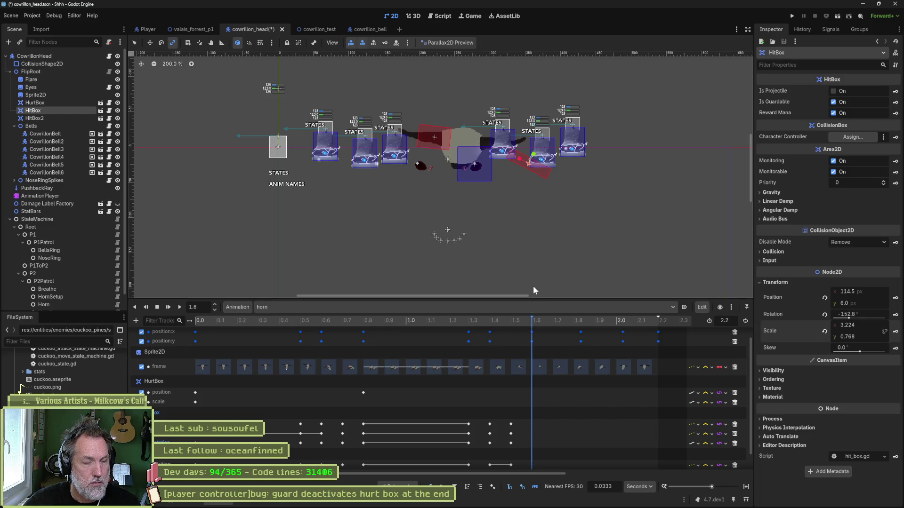
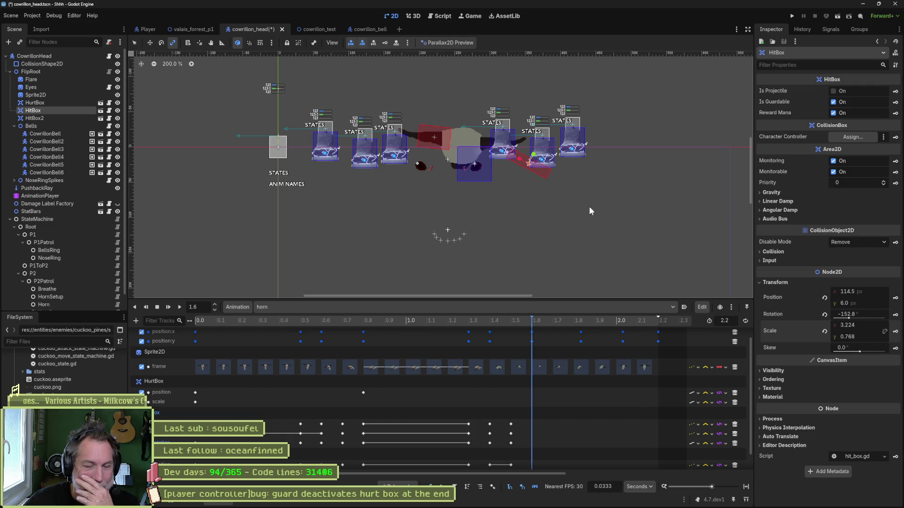
Step: Save the cowrillon_head scene, then run the valais_forrest_p1 level to test the boss
click(47, 117)
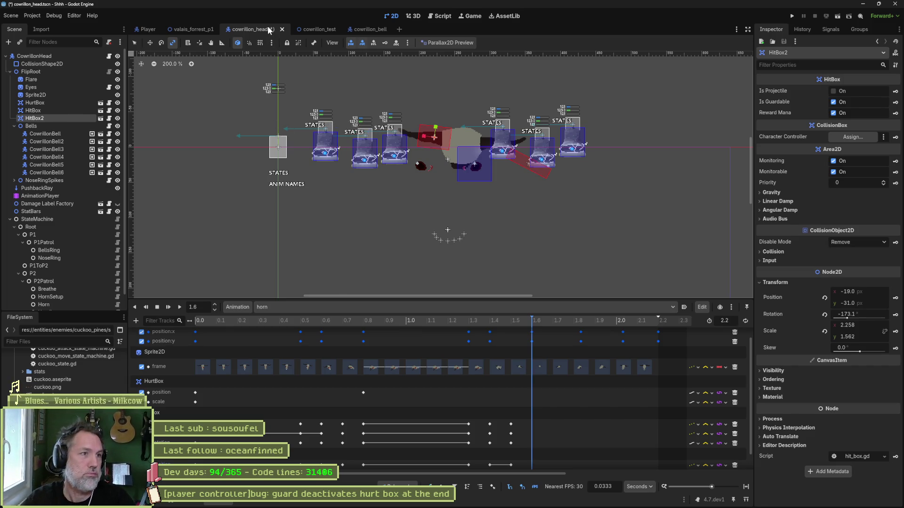
key(ctrl+s)
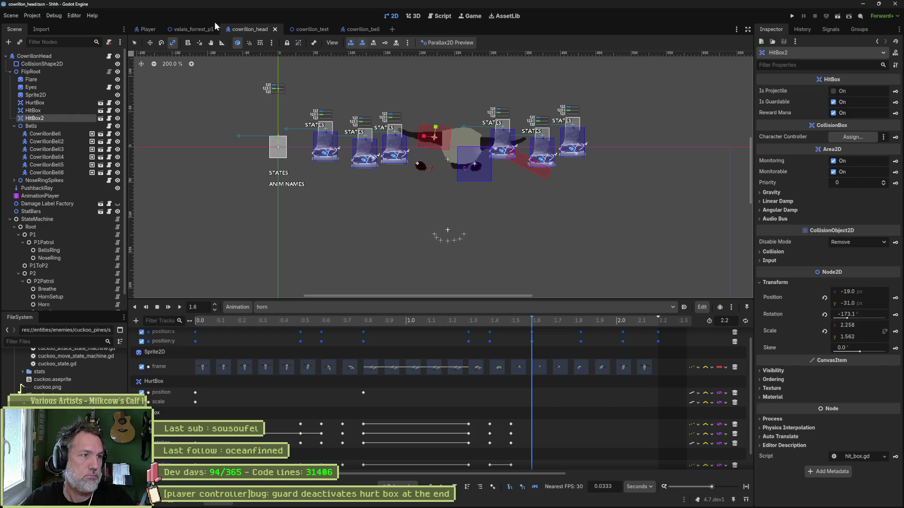
click(193, 30)
key(F5)
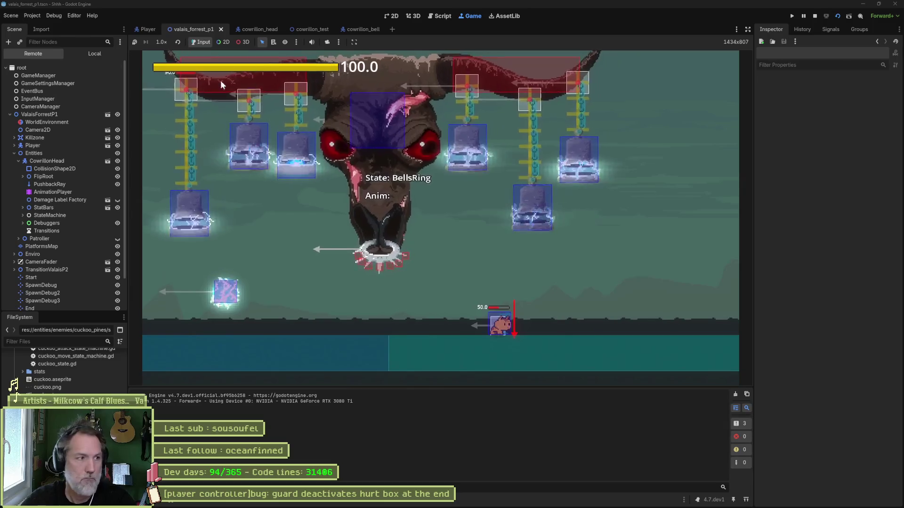
Step: Review the live CowrillonHead node's properties during the run, then stop the game
click(63, 163)
scroll(832, 391, down, 5)
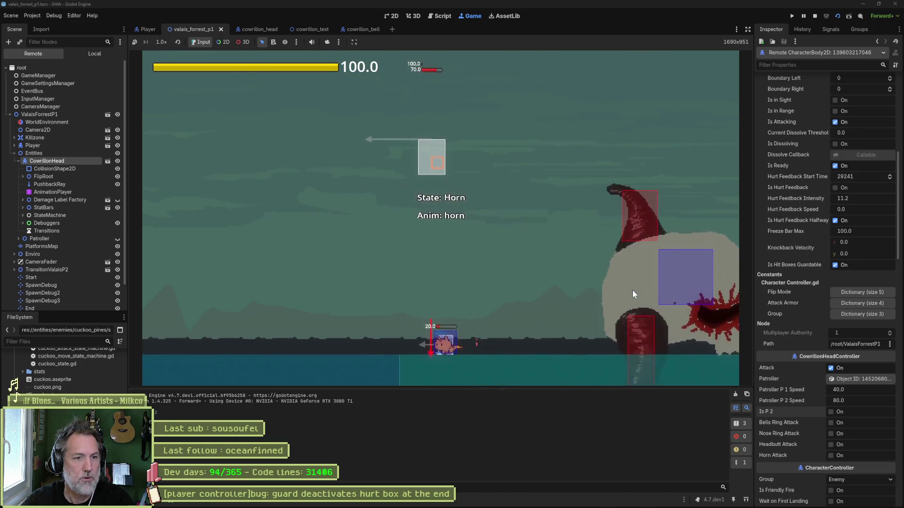
key(F8)
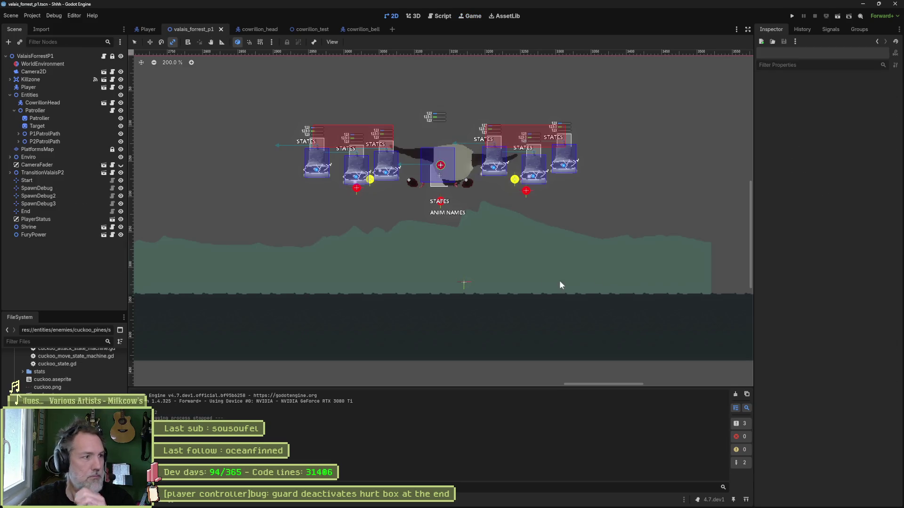
Step: Open the P2Patrol state's script and check where random_attack_modulo is used
click(256, 29)
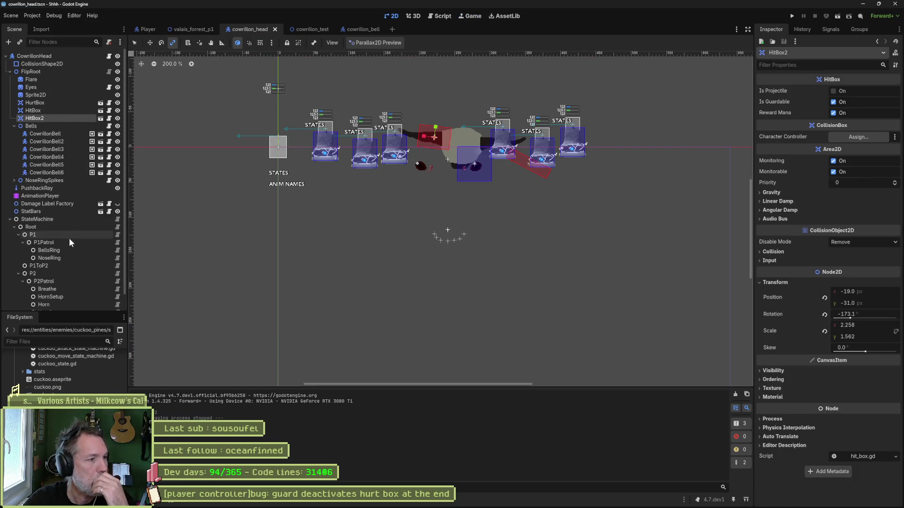
scroll(65, 254, down, 1)
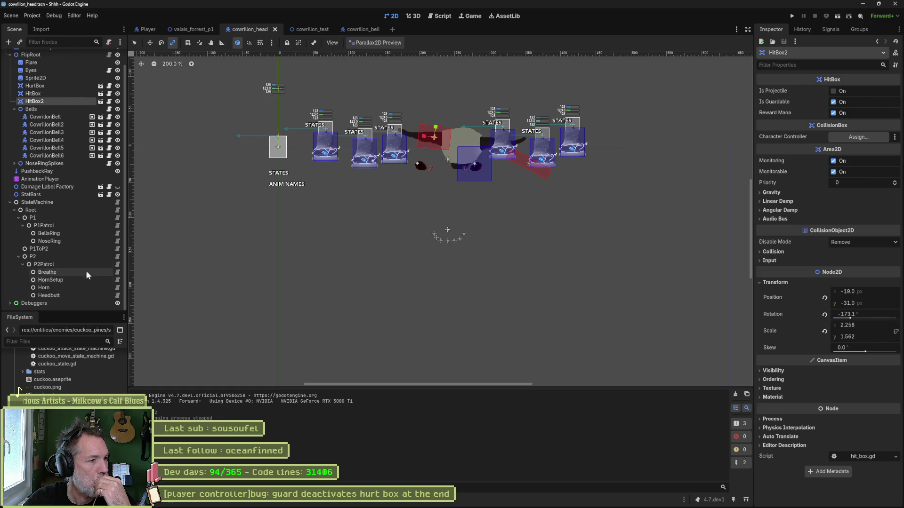
click(117, 264)
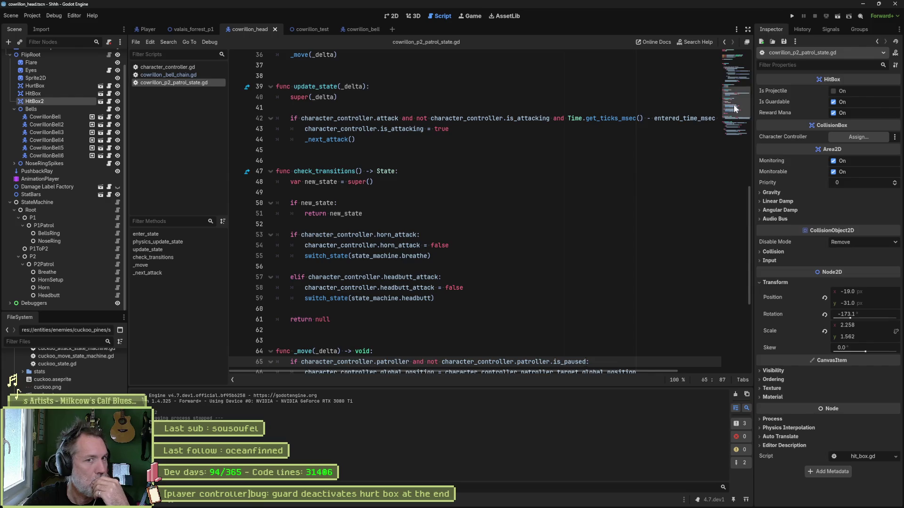
click(731, 66)
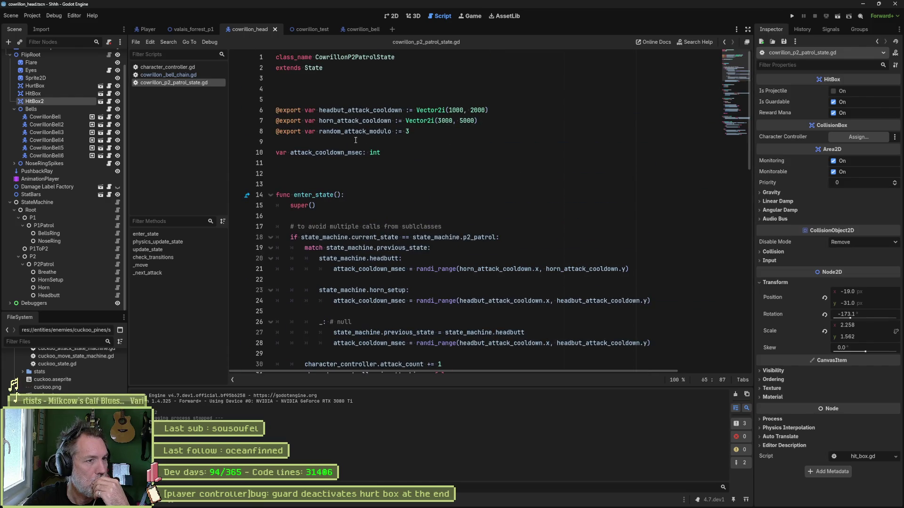
double_click(356, 131)
scroll(449, 236, down, 6)
scroll(449, 236, down, 11)
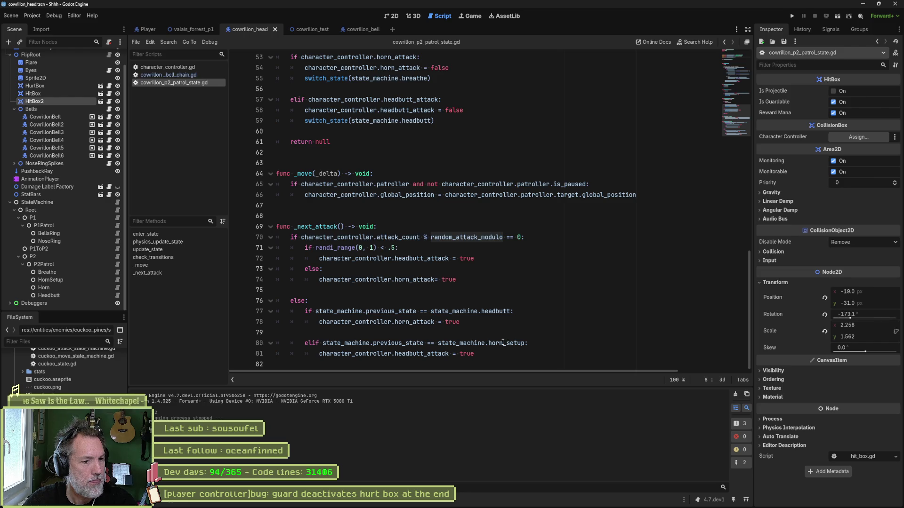
Step: Make line 78 set horn_setup and line 80 check horn_attack, save, and relaunch the level
double_click(411, 323)
key(ctrl+c)
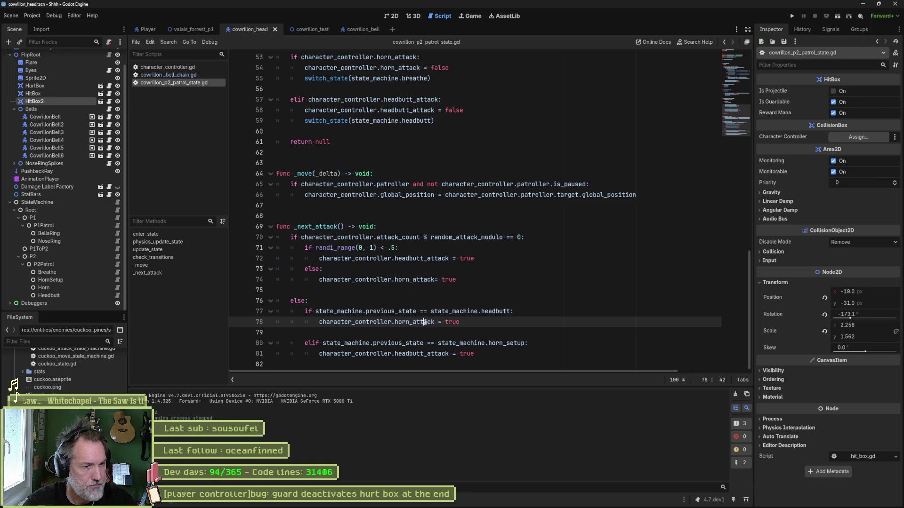
double_click(505, 343)
key(ctrl+v)
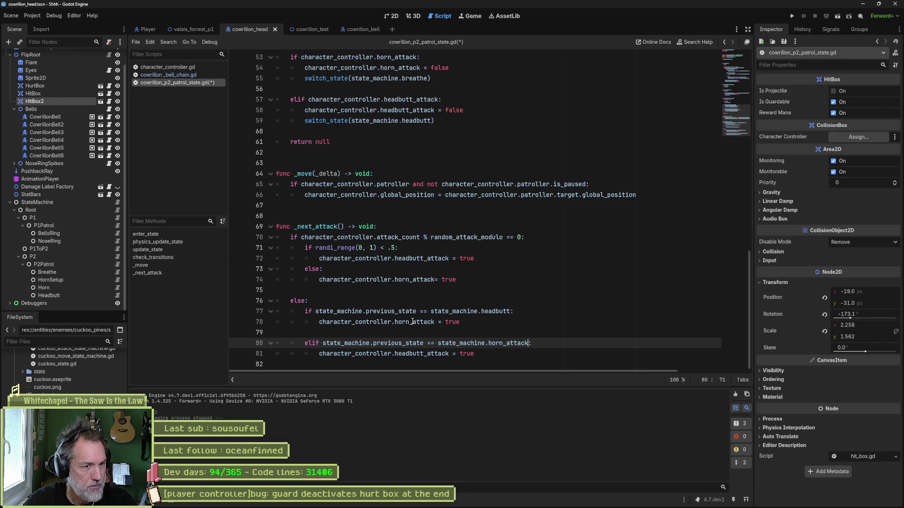
drag(413, 322, 433, 322)
text(up)
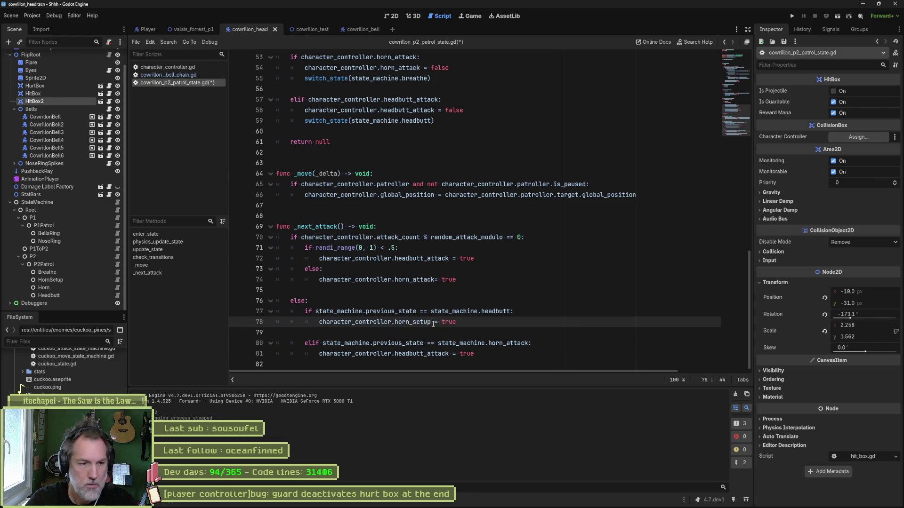
key(ctrl+s)
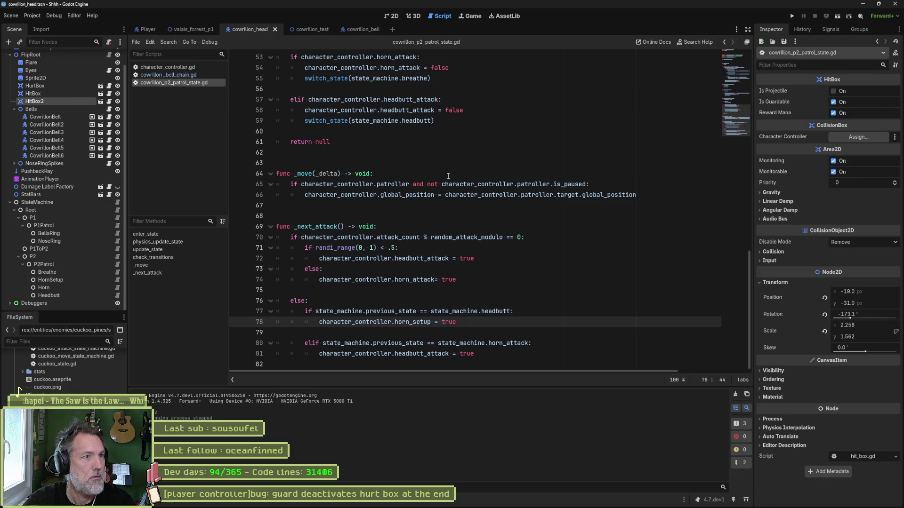
click(208, 29)
key(F6)
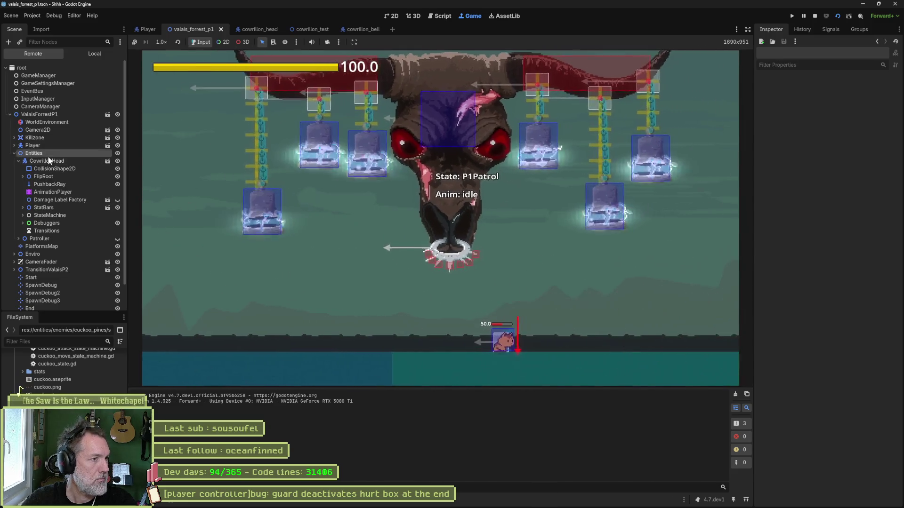
Step: After the horn_setup assignment error, stop the game, restore horn_attack on line 78, save, and rerun
click(46, 161)
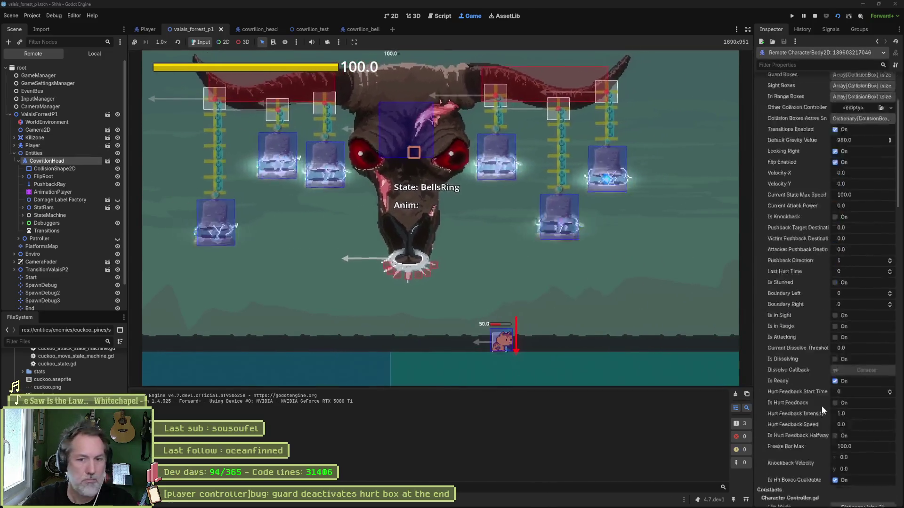
scroll(821, 406, down, 10)
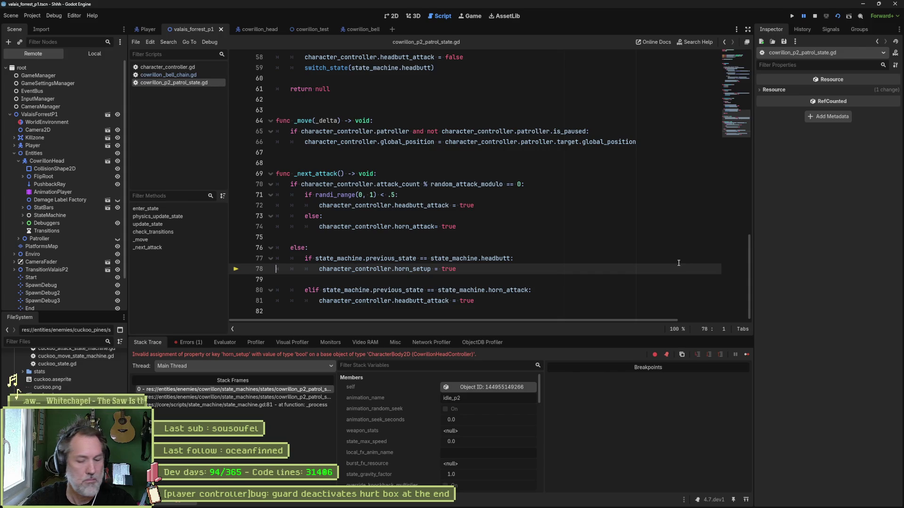
key(F8)
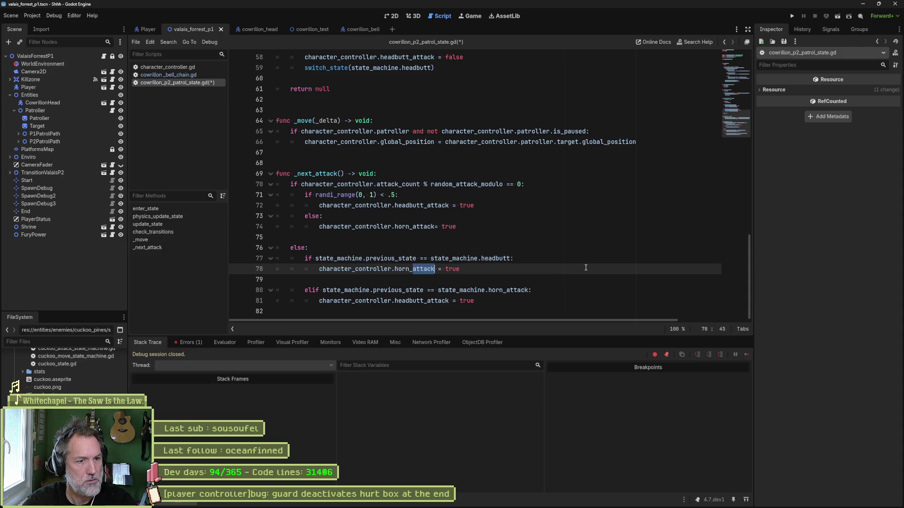
key(ctrl+s)
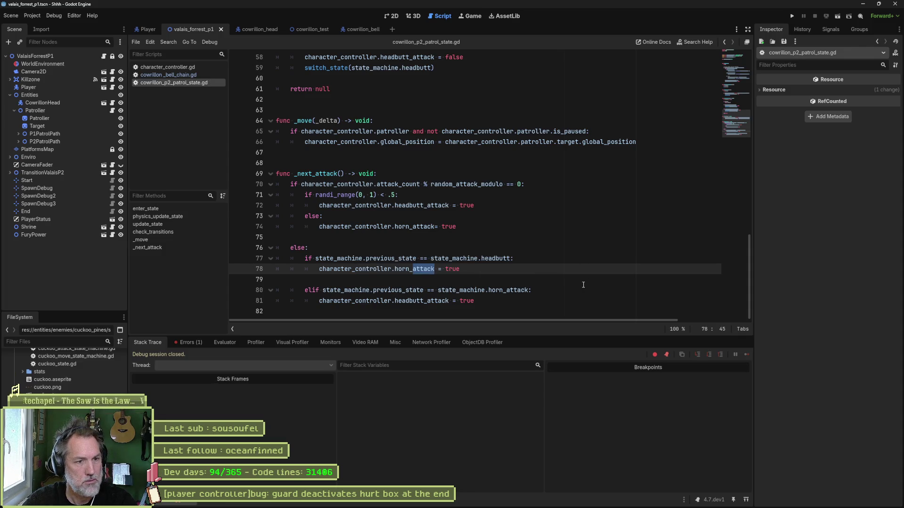
key(Down)
key(F6)
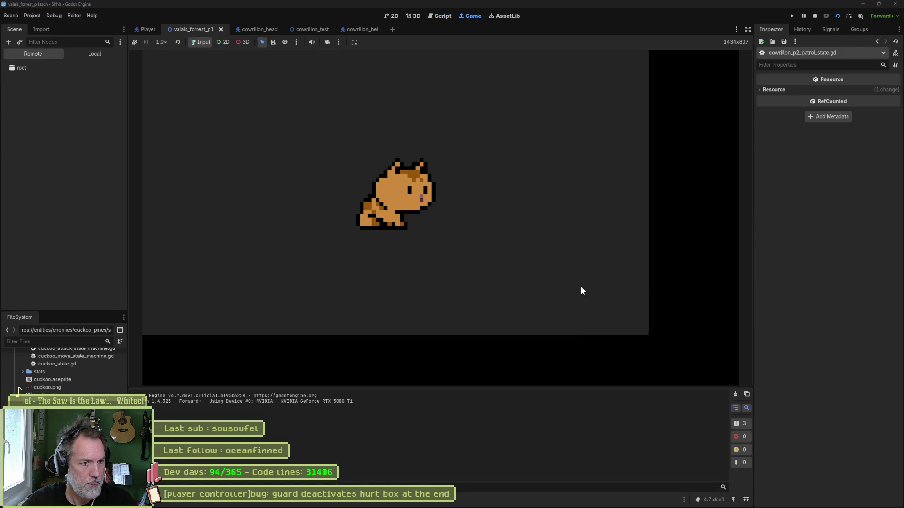
Step: Tick Is P 2 on CowrillonHeadController to force phase 2, watch the boss, then stop
scroll(843, 399, down, 10)
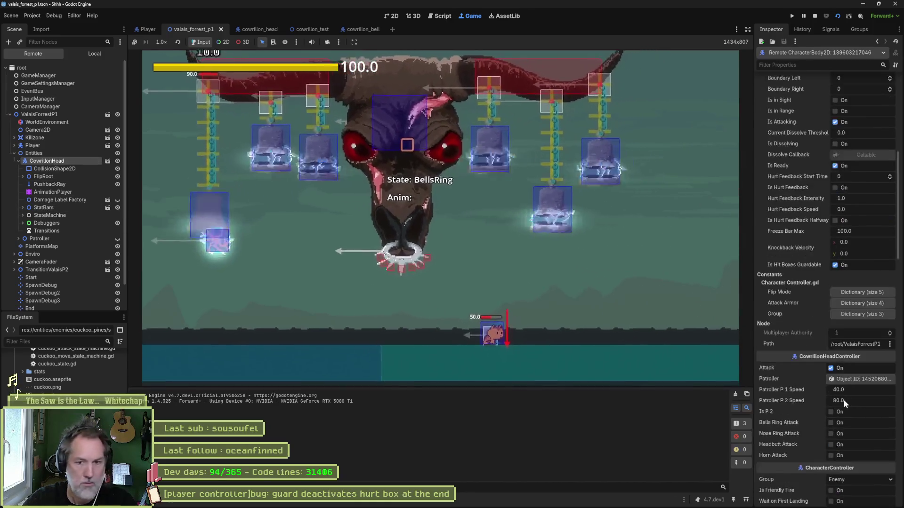
click(833, 412)
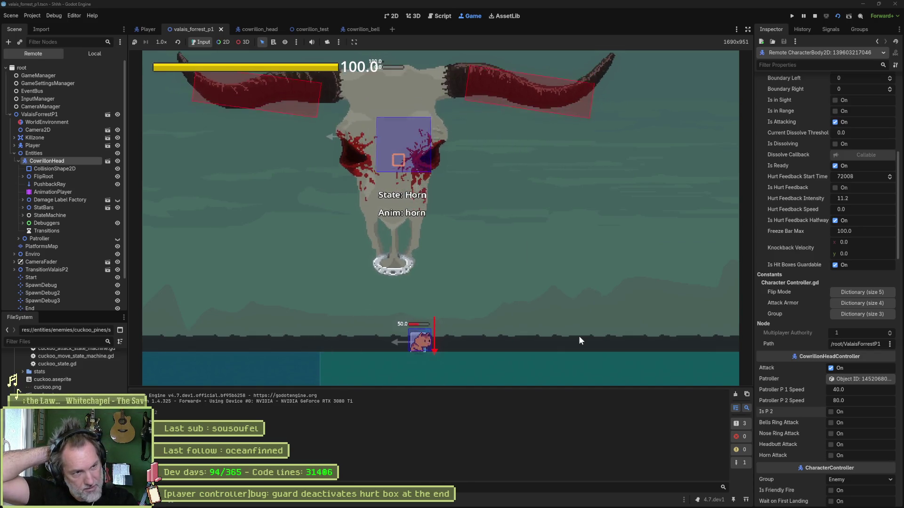
key(F8)
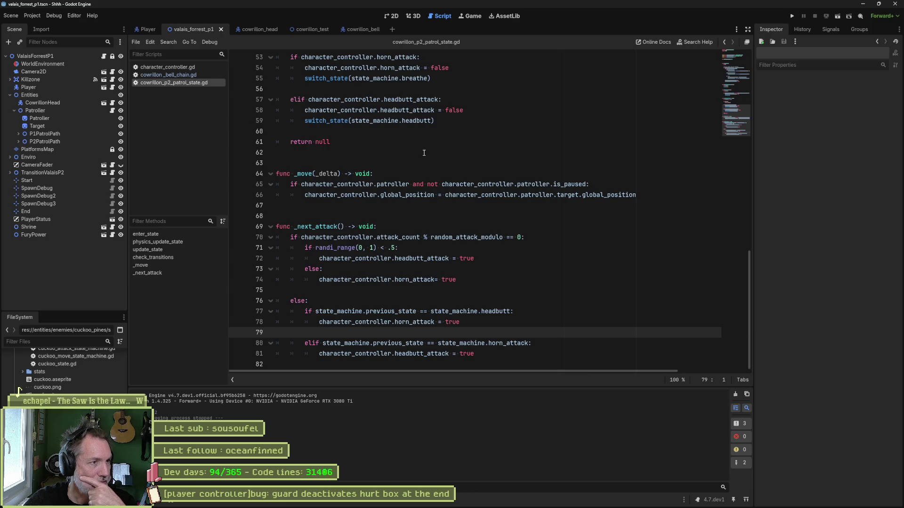
Step: Open collision_box.gd with the quick script finder, highlight is_active, then bring Fork forward
key(ctrl+alt+o)
text(coll)
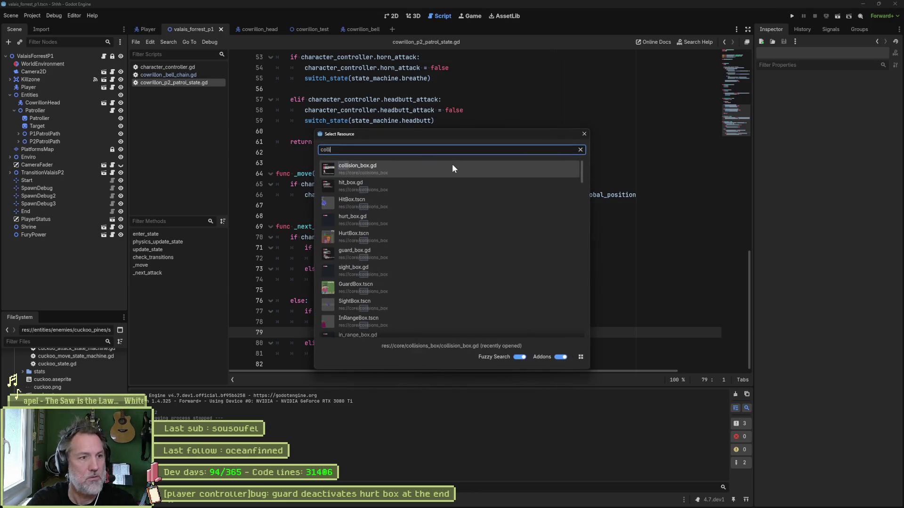
key(Return)
scroll(413, 308, down, 4)
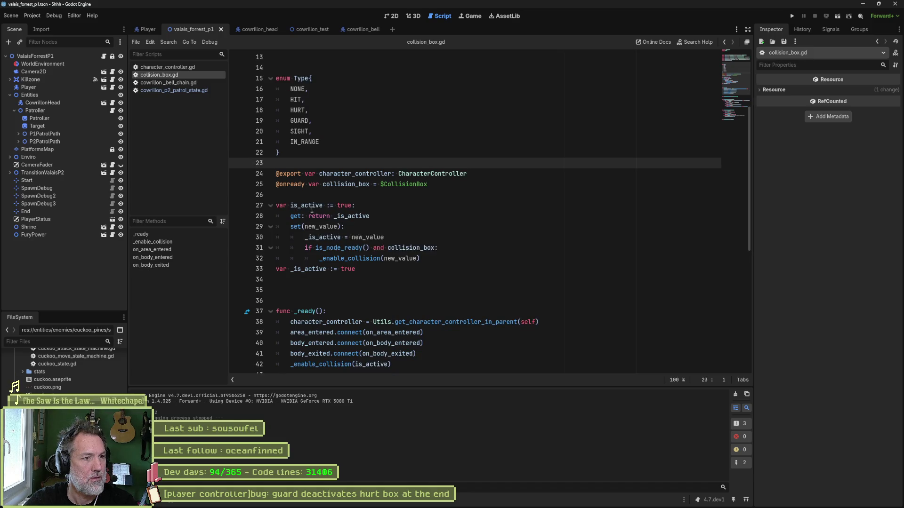
double_click(310, 206)
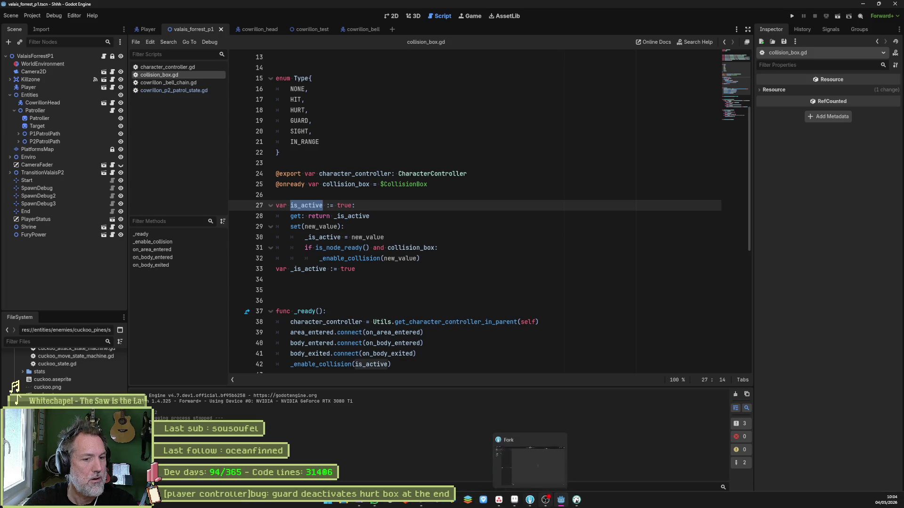
click(532, 502)
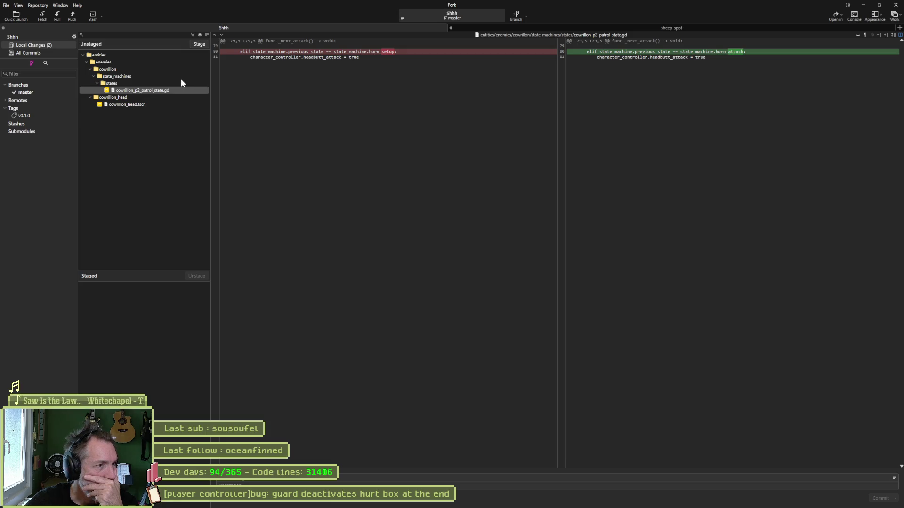
Step: In Fork, view the latest master commit's changed files and full file tree, then return to Godot
click(34, 91)
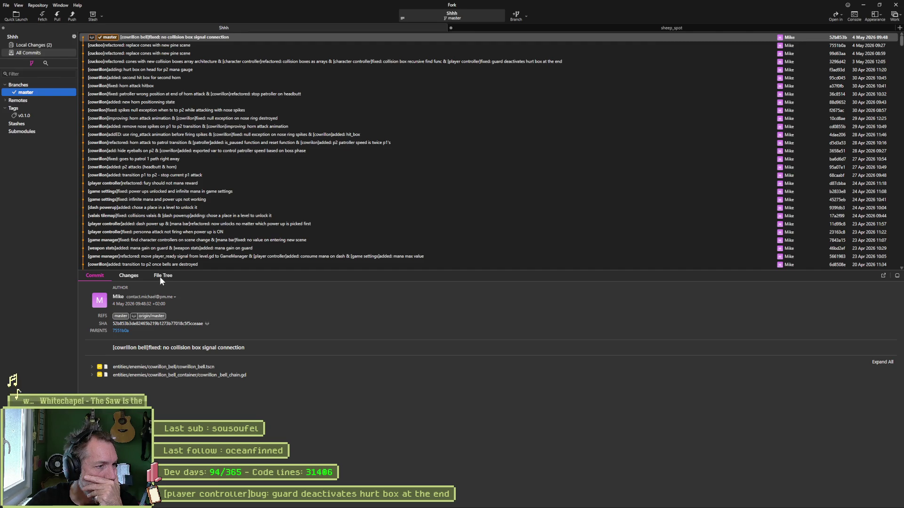
click(131, 276)
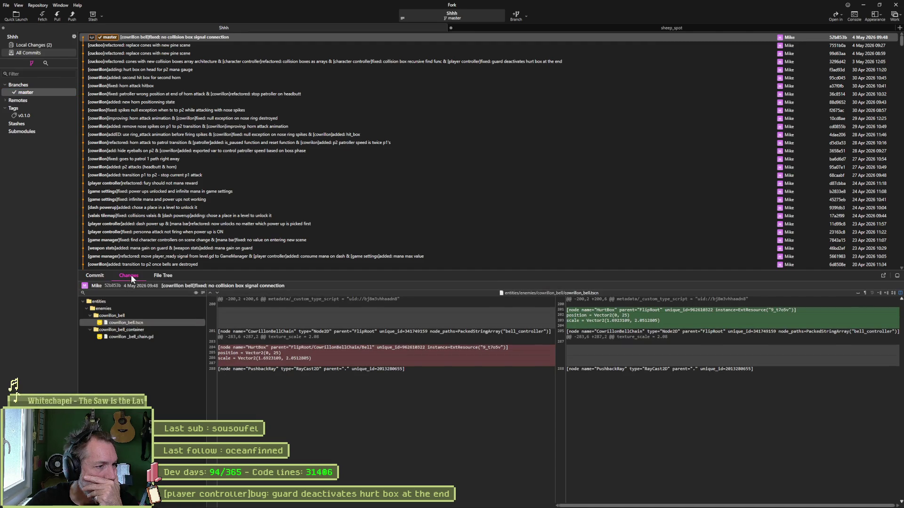
click(156, 275)
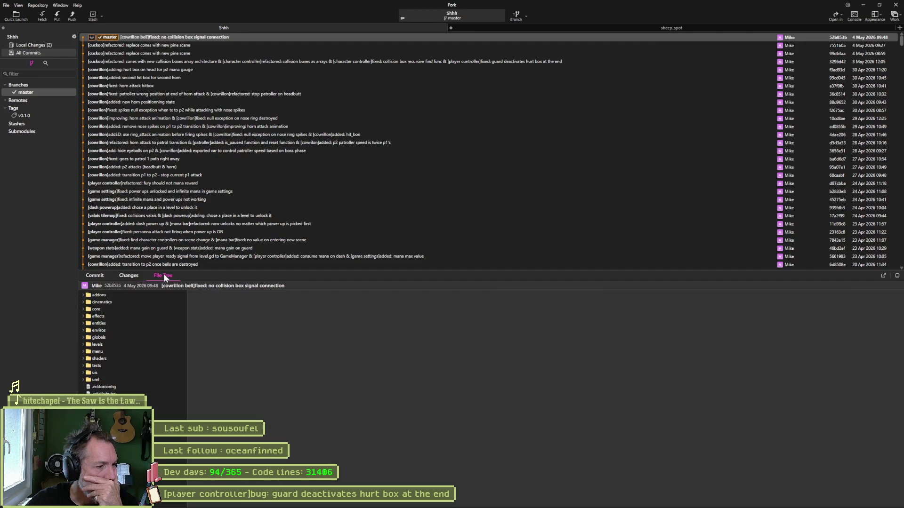
mouse_move(524, 505)
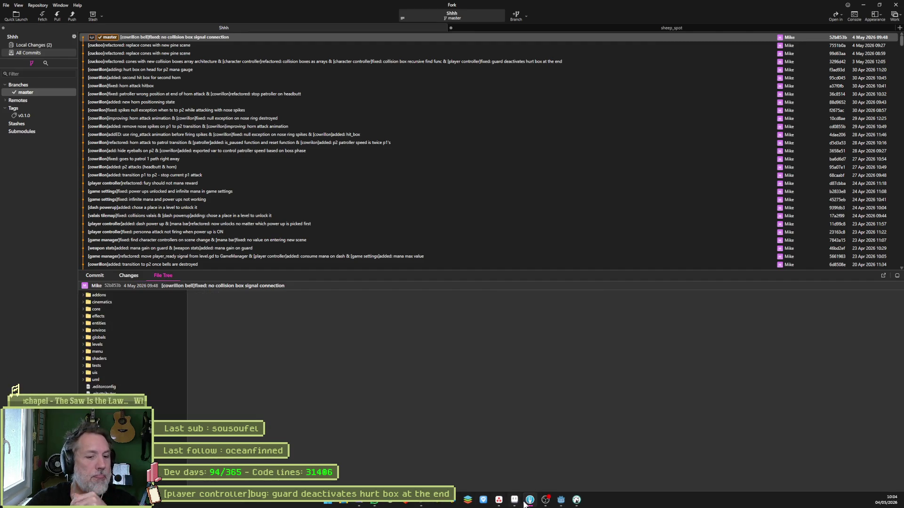
click(561, 500)
Step: Add a trailing comma after IN_RANGE in collision_box.gd, then view Fork's Local Changes
click(371, 197)
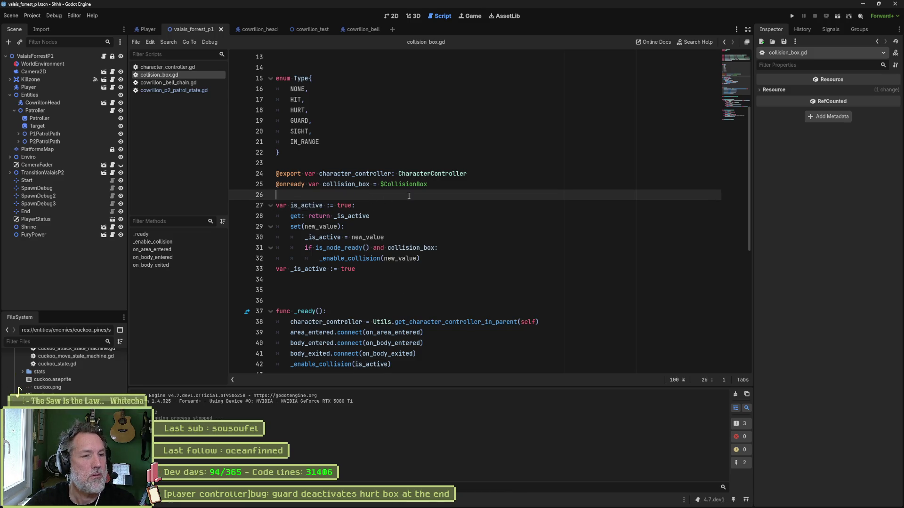
click(331, 147)
text(,)
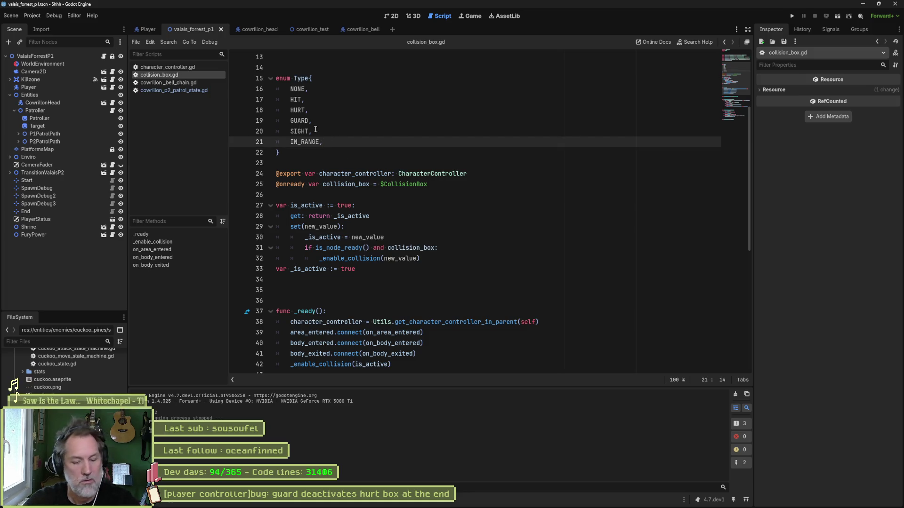
key(alt+Tab)
click(41, 46)
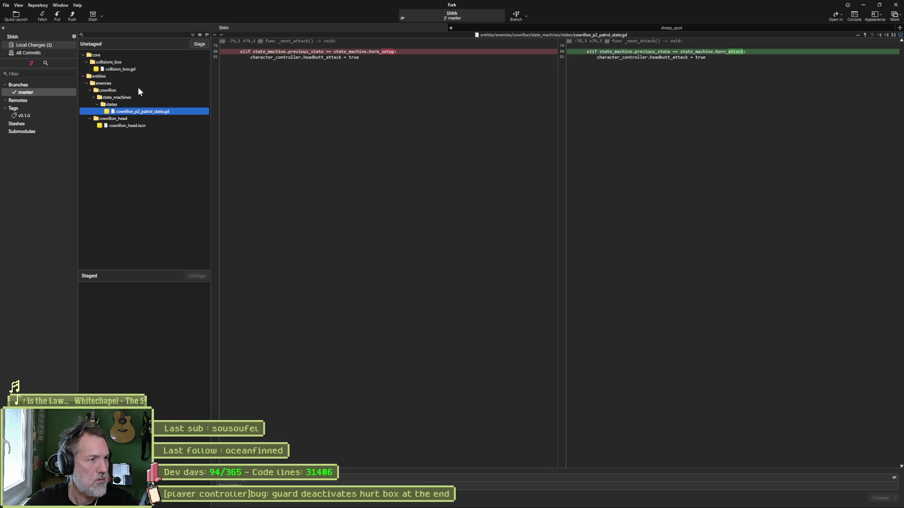
Step: Open the History of collision_box.gd from its context menu in the Unstaged list
right_click(127, 70)
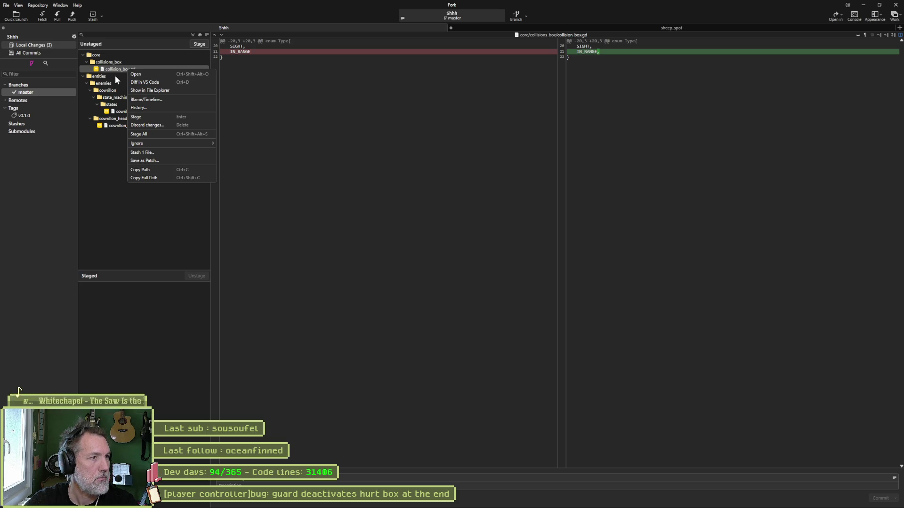
click(151, 107)
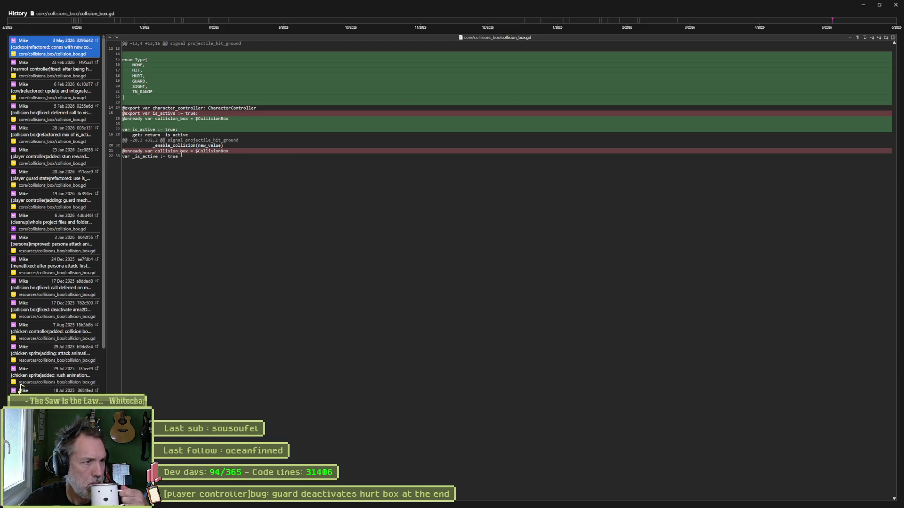
Step: Compare collision_box.gd's 3 May, 23 Feb, 6 Feb and 5 Feb 2026 commits, then close History
drag(122, 113, 198, 113)
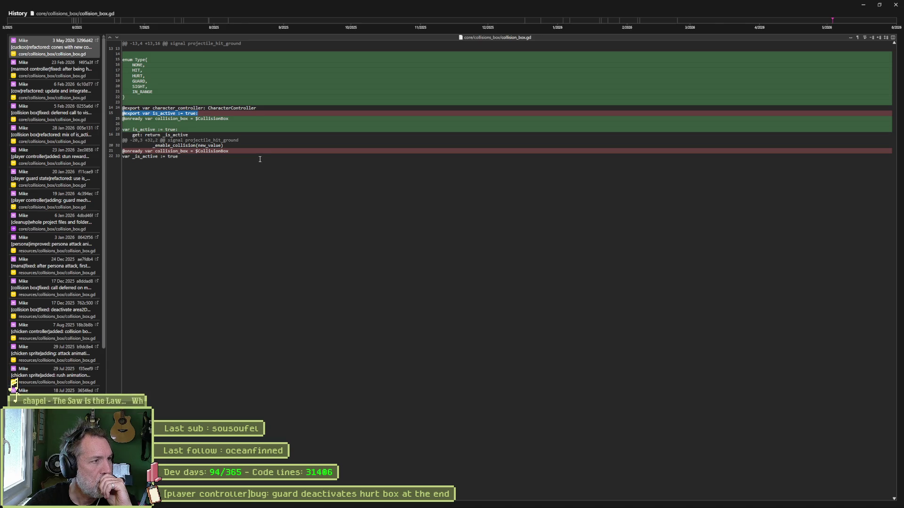
click(70, 70)
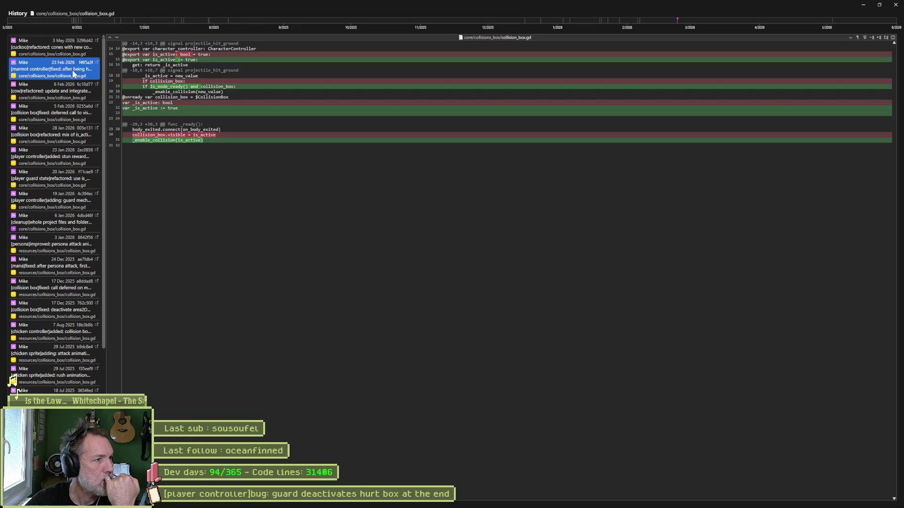
click(72, 91)
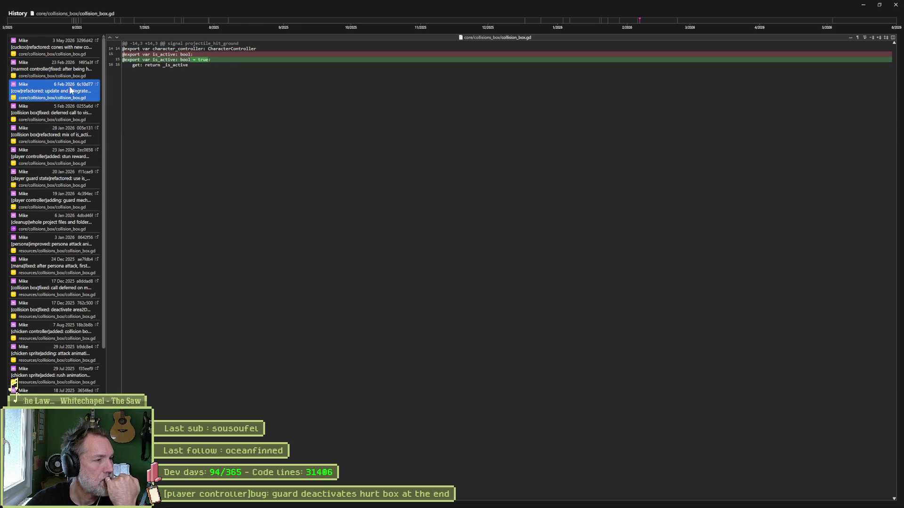
click(69, 113)
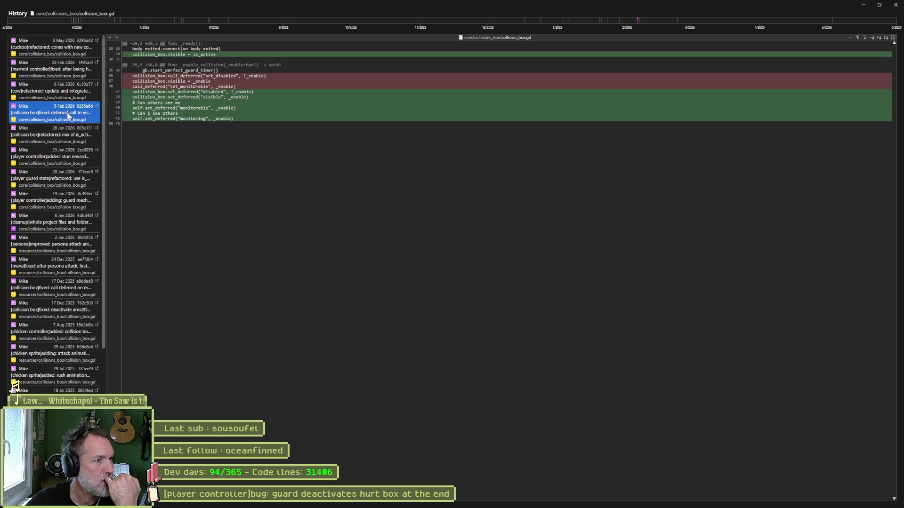
click(61, 97)
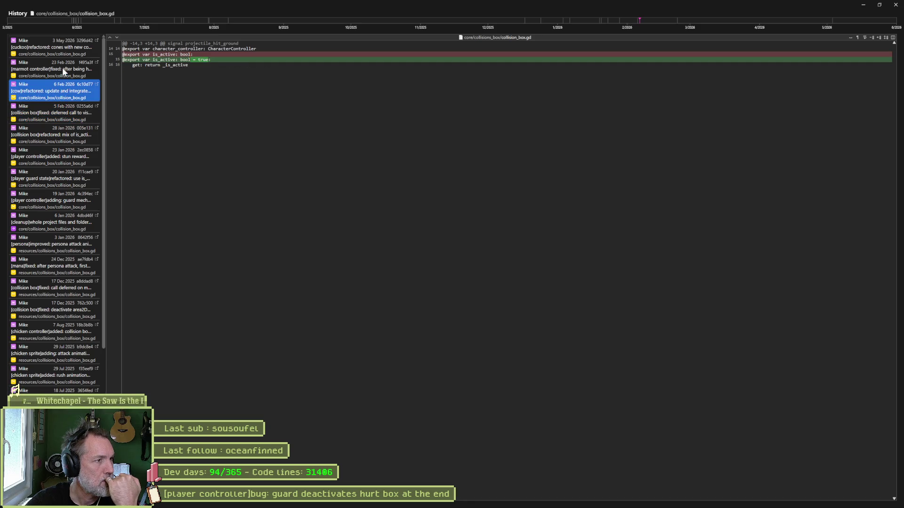
click(62, 67)
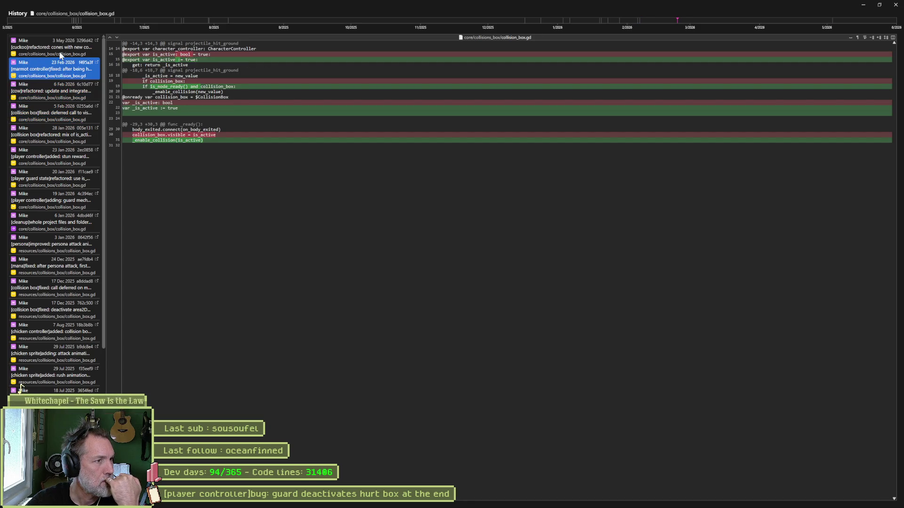
click(61, 55)
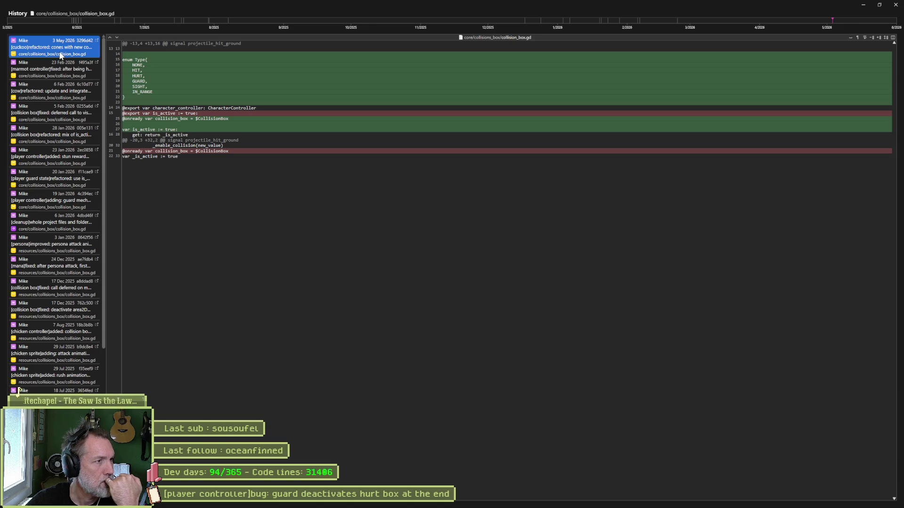
mouse_move(433, 500)
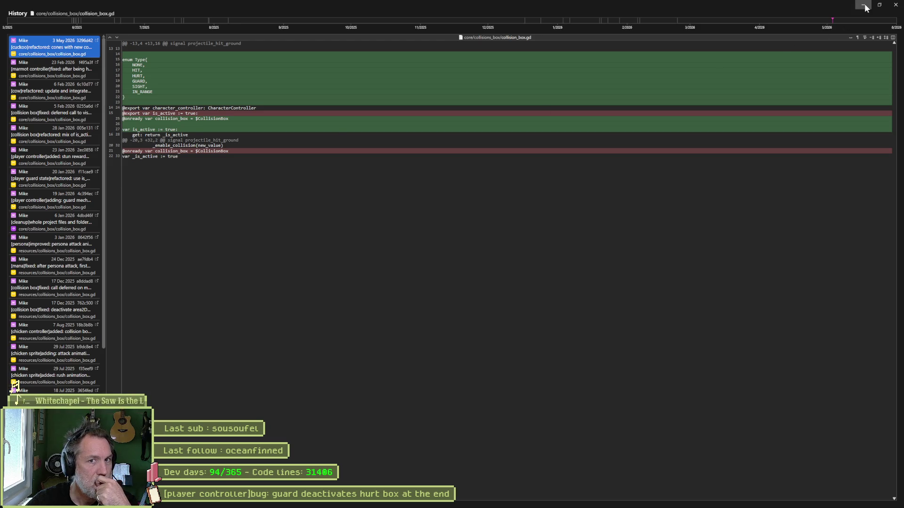
click(894, 9)
click(894, 8)
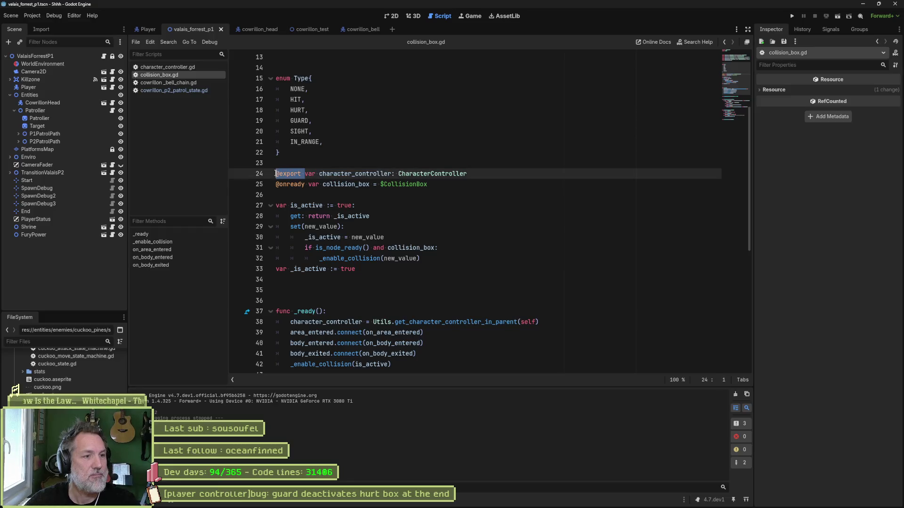
click(277, 205)
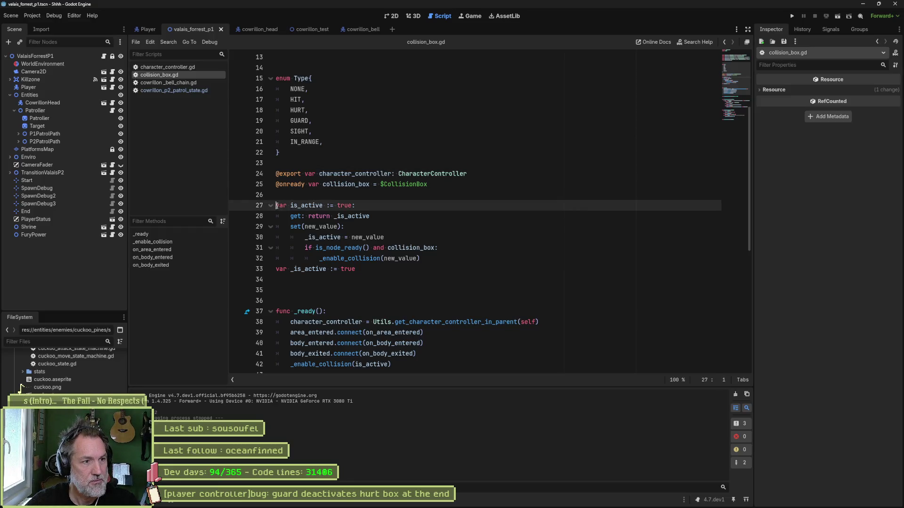
text(@export)
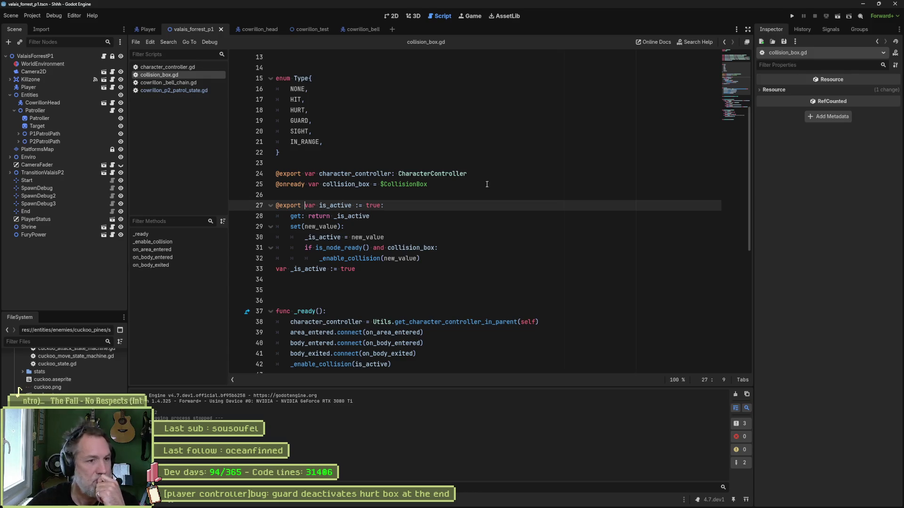
click(483, 184)
key(alt+Down)
key(alt+Down)
key(alt+Down)
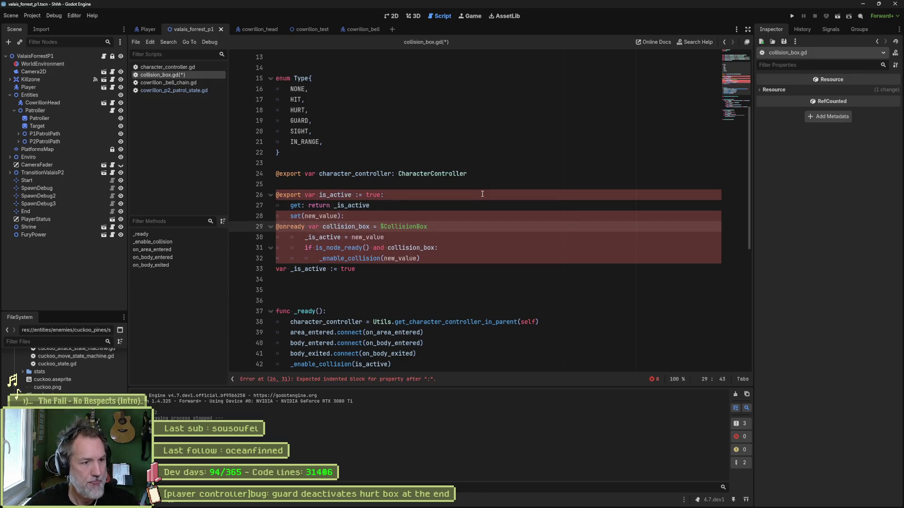
Step: Tidy the blank lines around the moved line, save collision_box.gd, and open the cowrillon_head scene
key(Return)
key(Up)
key(Return)
key(Up)
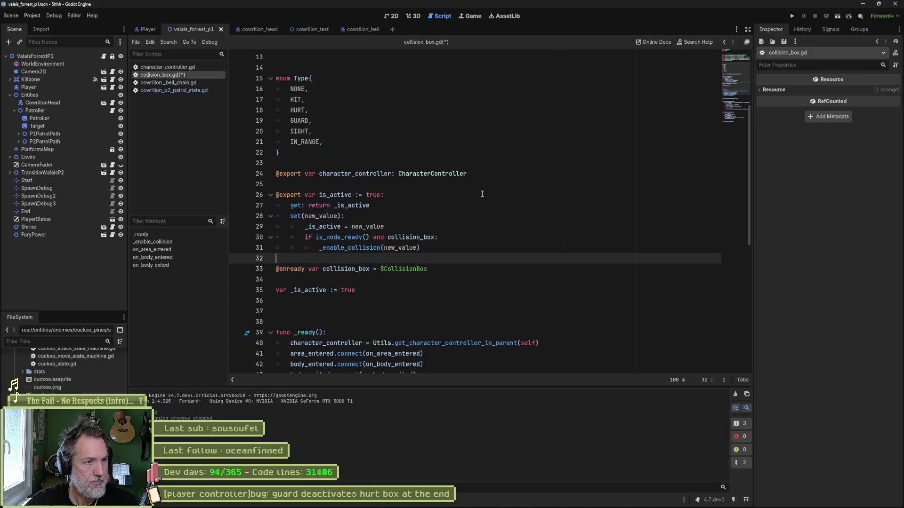
key(Up)
key(Up)
key(Up)
key(Delete)
key(ctrl+s)
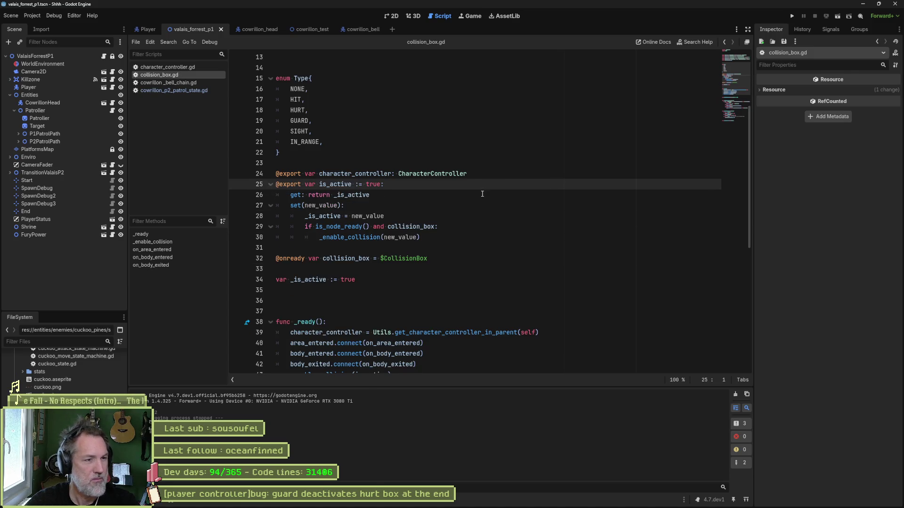
click(254, 29)
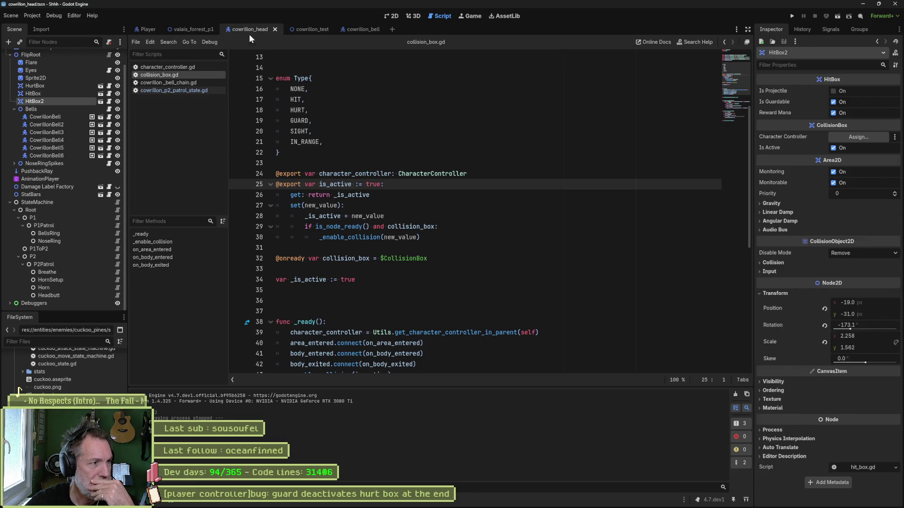
Step: At 1.5 s in the horn animation, key HitBox's Is Active off as a new track
click(68, 179)
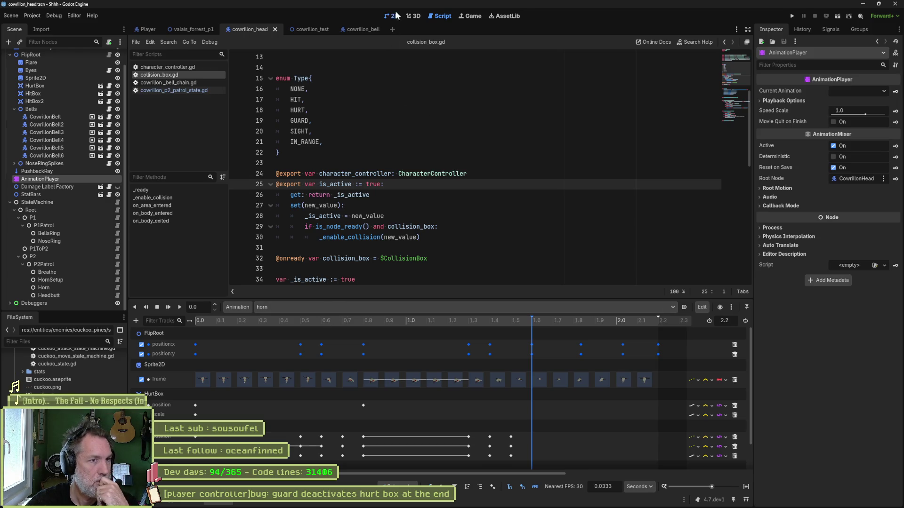
key(ctrl+F1)
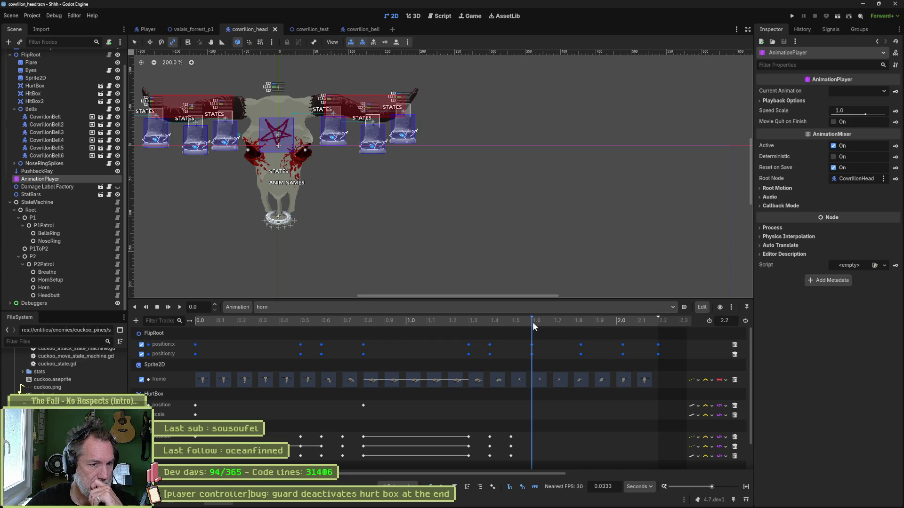
mouse_move(530, 321)
mouse_down()
mouse_move(459, 333)
mouse_move(509, 339)
mouse_up()
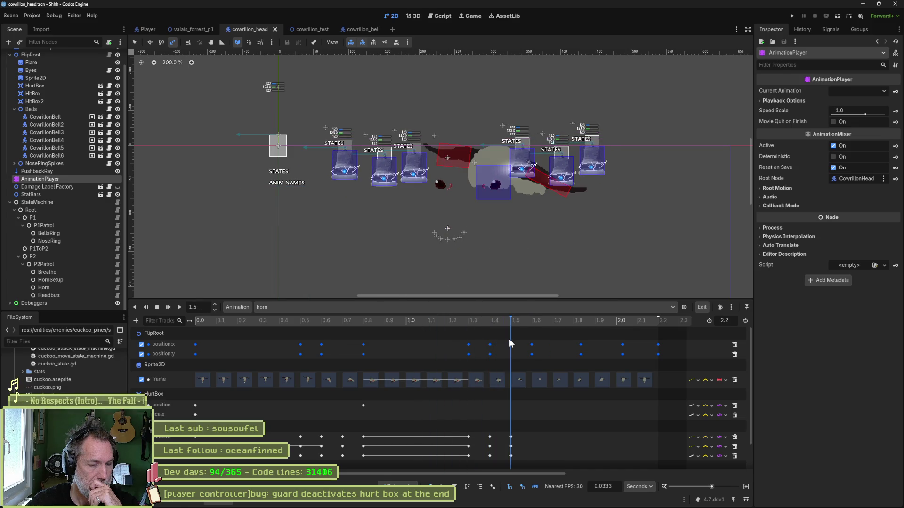
click(48, 93)
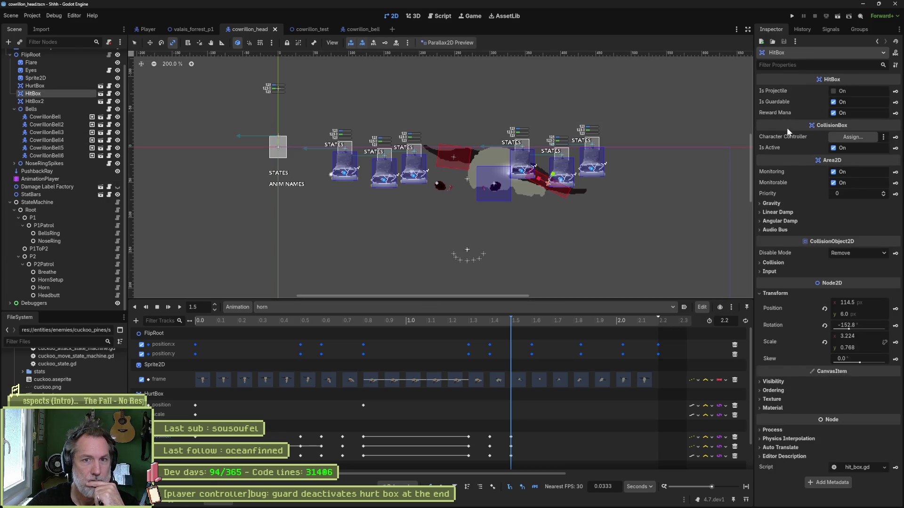
click(834, 148)
click(895, 148)
click(434, 276)
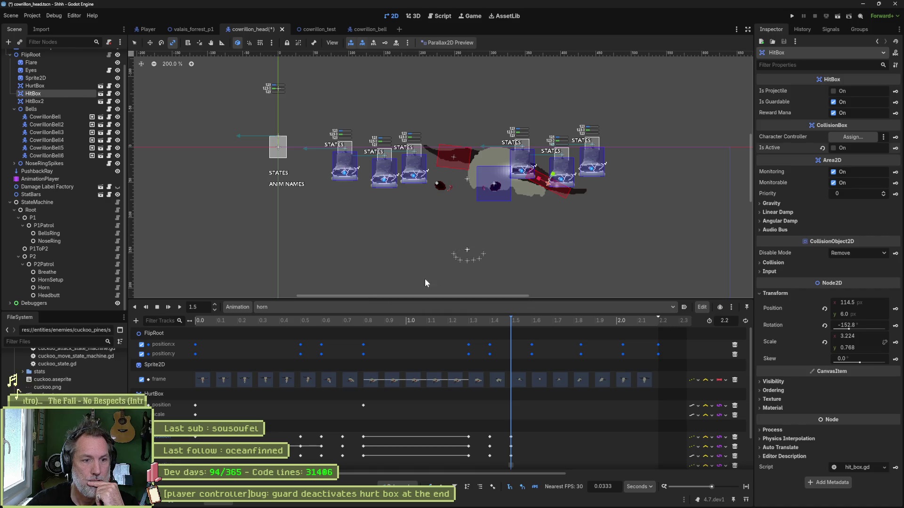
Step: Key HitBox2's Is Active off in the horn animation as well
click(52, 103)
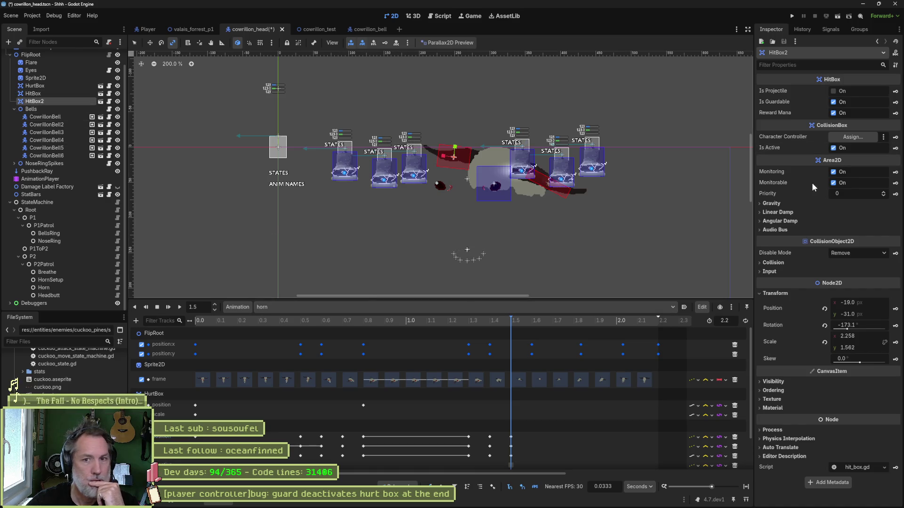
click(833, 148)
click(895, 148)
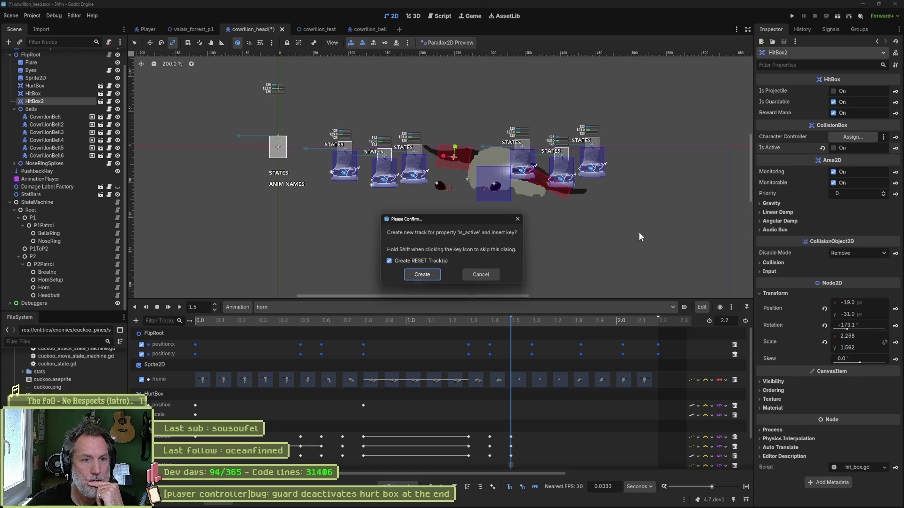
click(422, 274)
Step: At the animation start, switch HitBox's Is Active back on, then run the valais_forrest_p1 level
drag(473, 320, 196, 322)
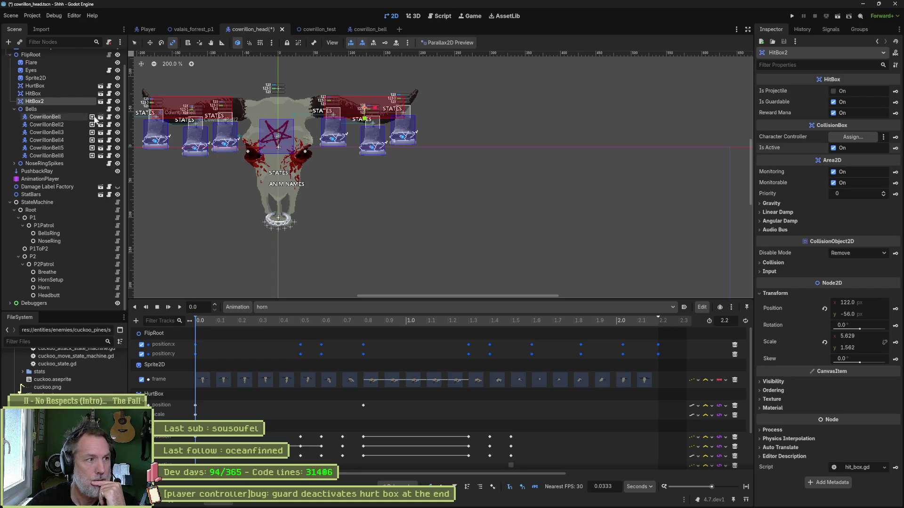
click(70, 94)
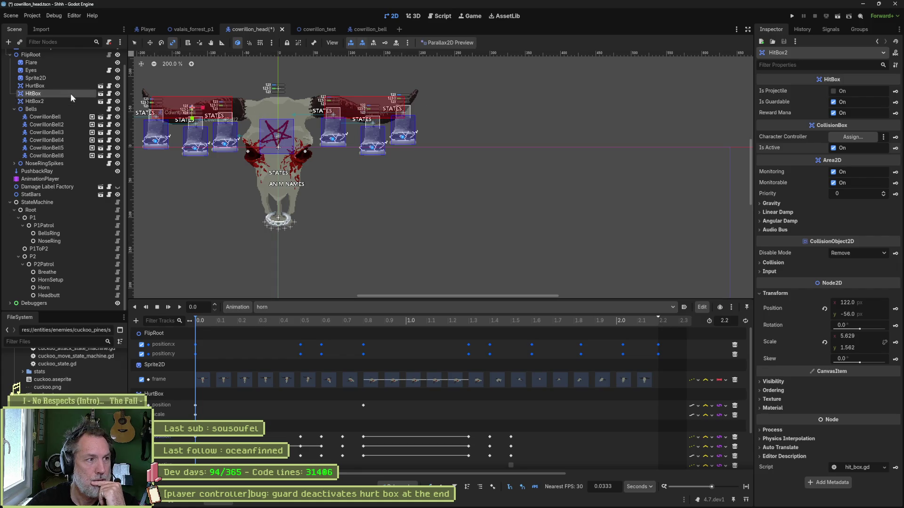
click(841, 148)
mouse_move(258, 321)
mouse_down()
mouse_move(248, 321)
mouse_move(564, 341)
mouse_move(193, 349)
mouse_up()
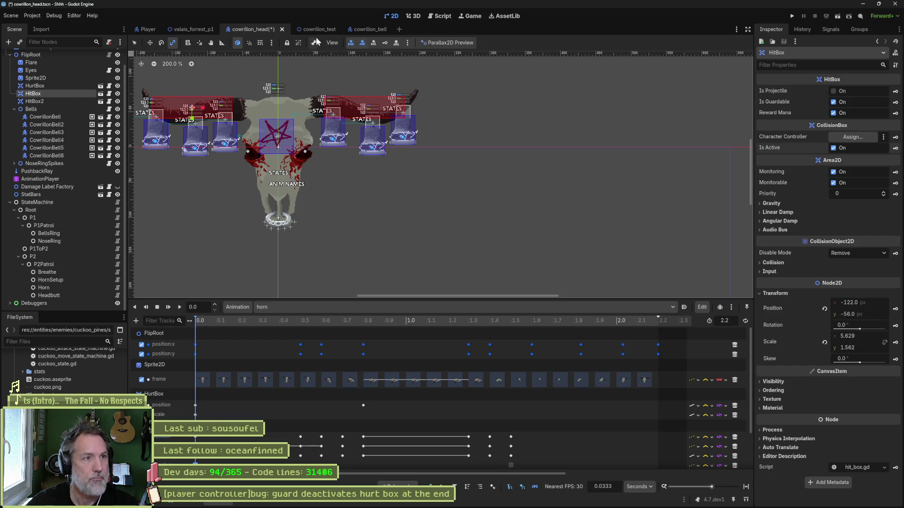
click(193, 30)
key(F6)
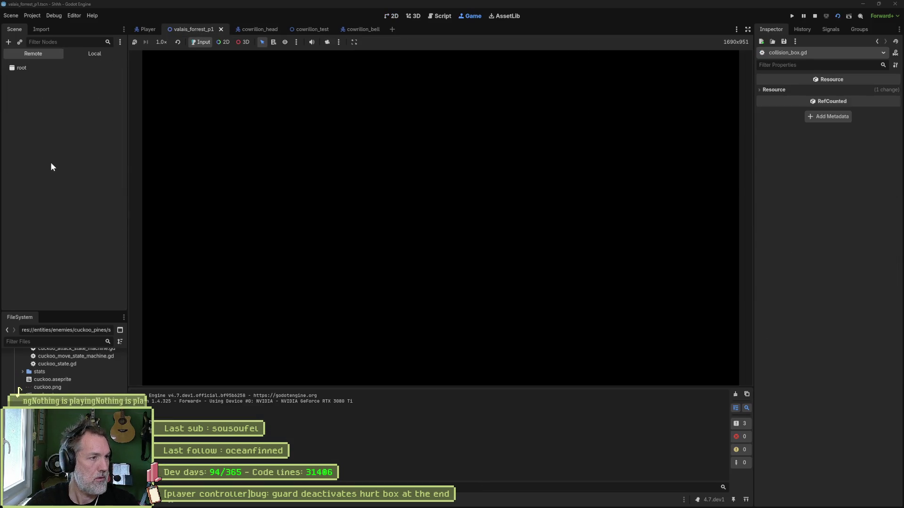
Step: In the running game, tick CowrillonHead's Is P 2 to force phase 2, watch, then stop the run
click(49, 162)
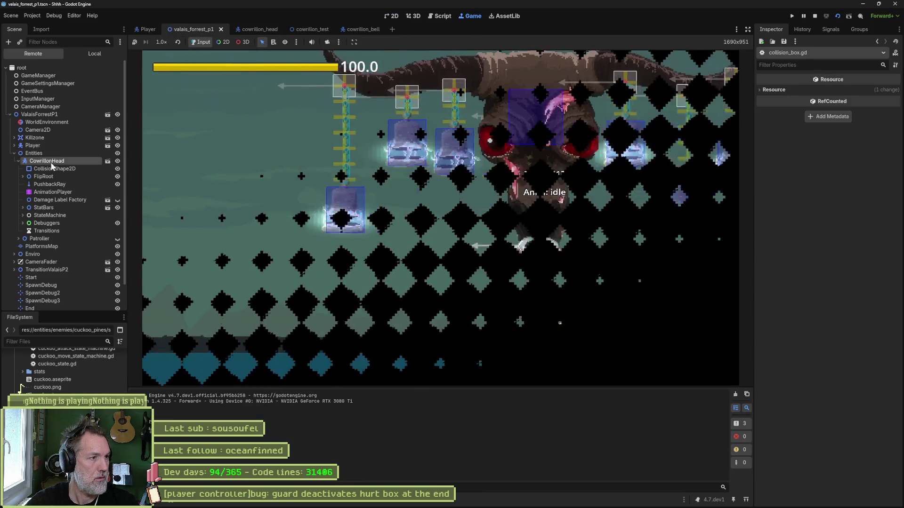
scroll(829, 330, down, 5)
click(838, 413)
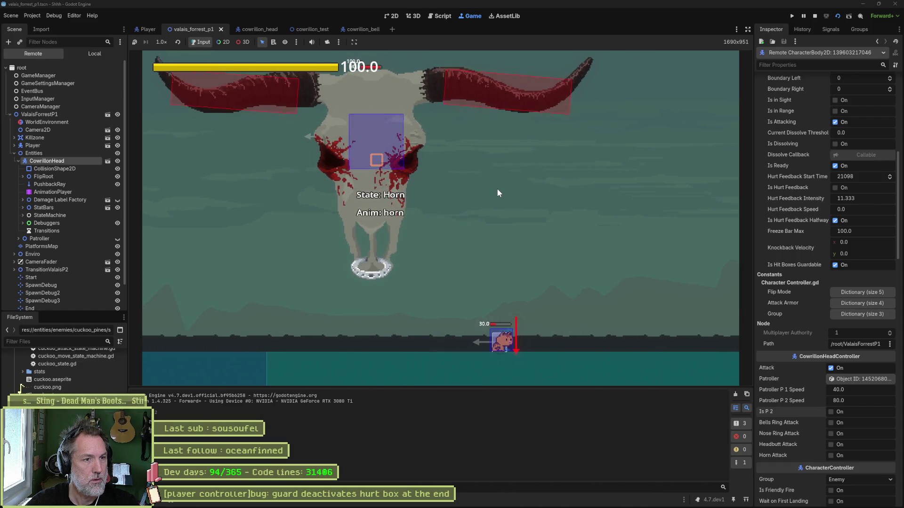
key(F8)
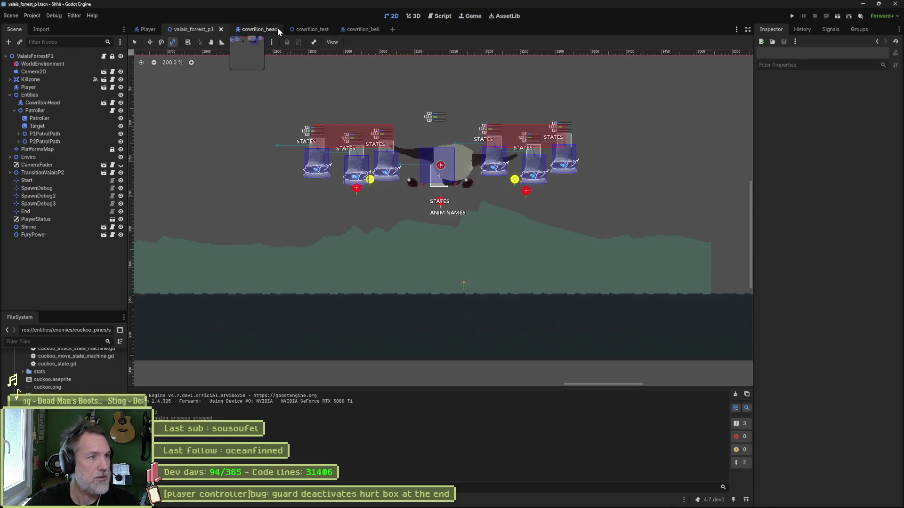
Step: In cowrillon_head's horn animation at about 0.63 s, nudge HitBox2 slightly down and left
click(252, 29)
click(47, 179)
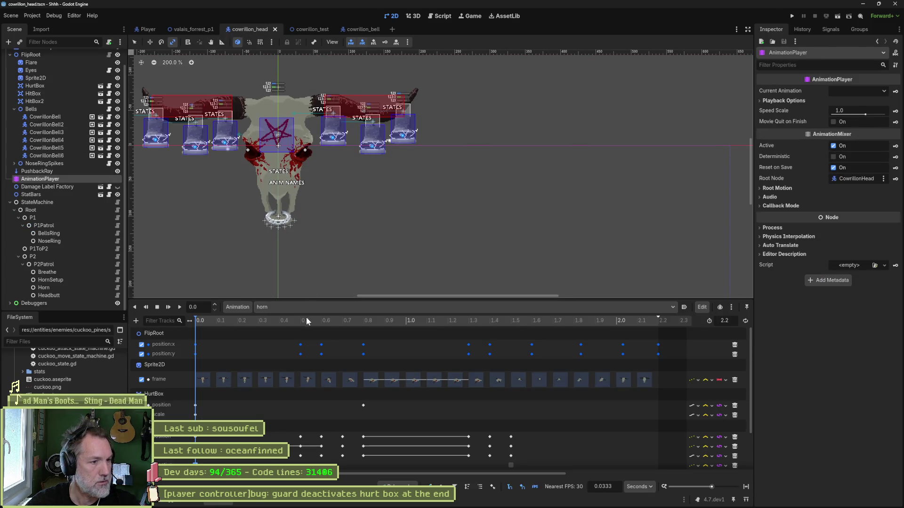
mouse_move(326, 319)
mouse_down()
mouse_move(289, 319)
mouse_move(346, 326)
mouse_up()
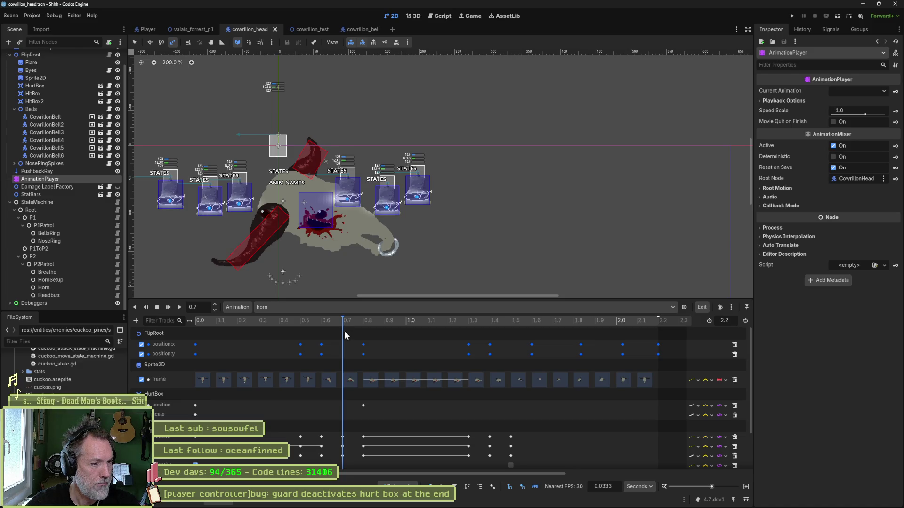
scroll(369, 430, down, 3)
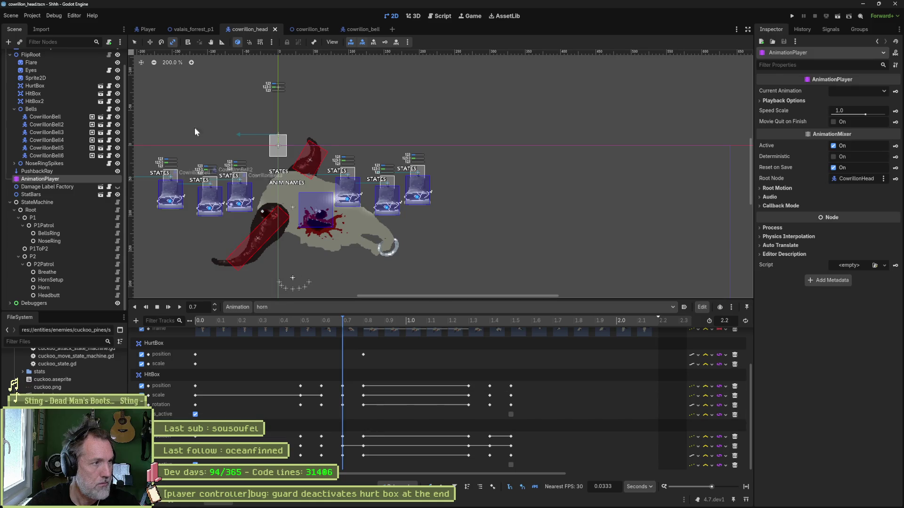
click(51, 102)
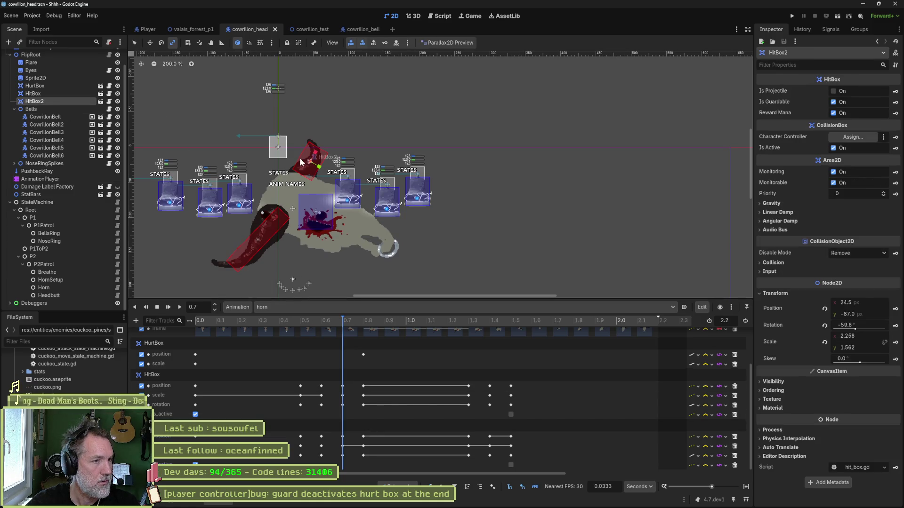
key(w)
drag(307, 165, 306, 172)
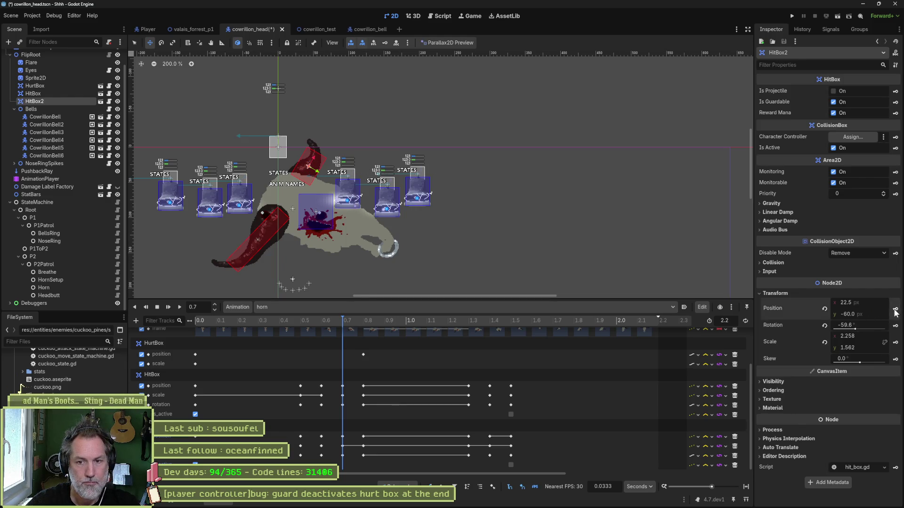
Step: At 0.8 s, move HitBox2 further down, widen it, and key its position and scale
drag(347, 321, 363, 325)
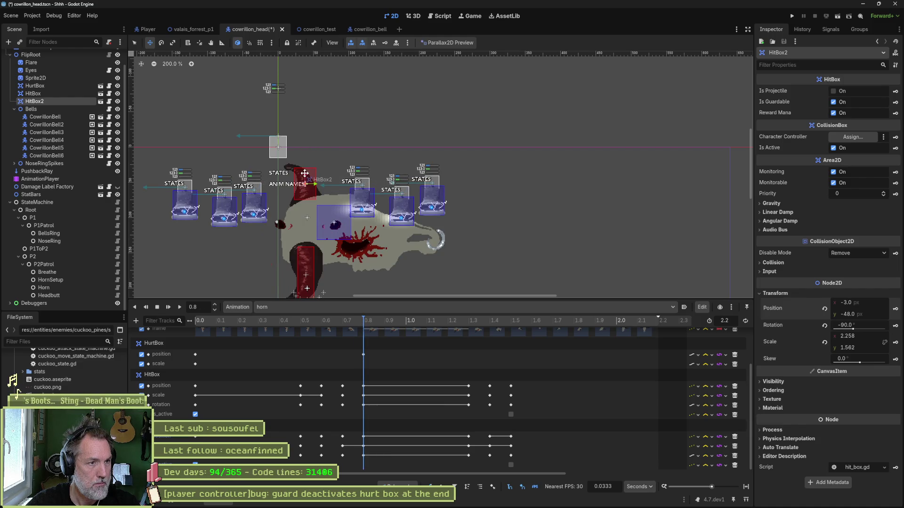
drag(305, 172, 306, 175)
key(s)
key(w)
click(896, 308)
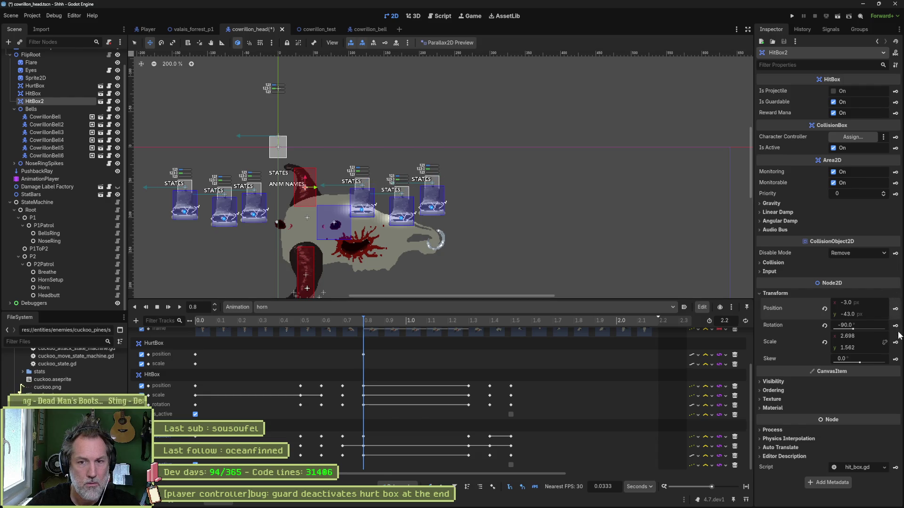
click(896, 344)
Step: Scrub the horn animation to about 1.33 s, then run the valais_forrest_p1 level
drag(369, 321, 516, 328)
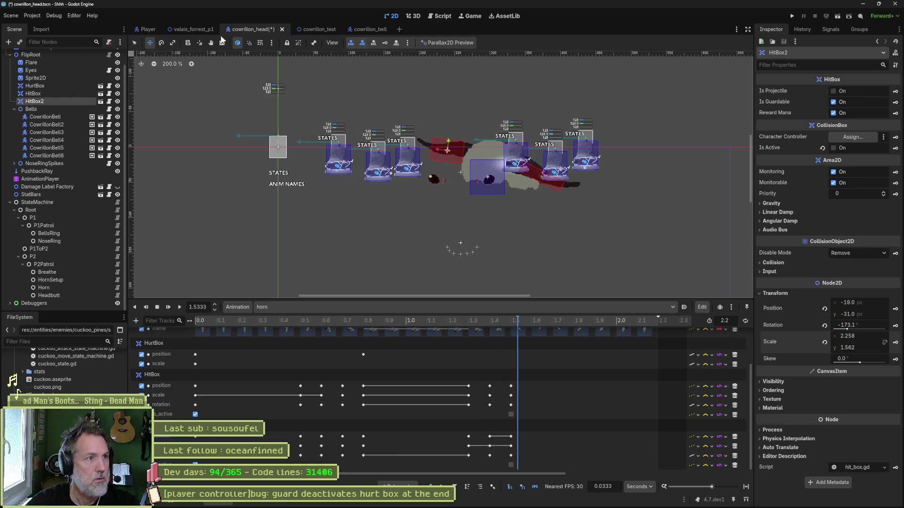
click(201, 31)
key(F6)
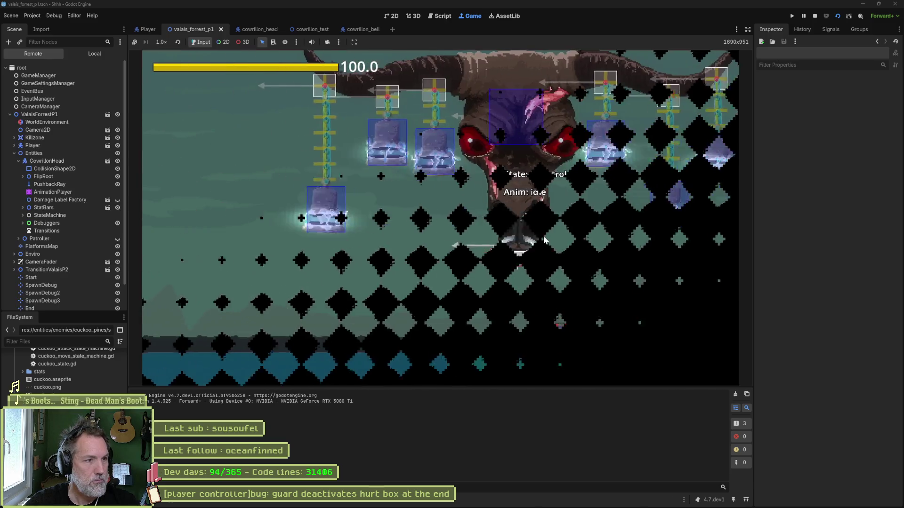
Step: Inspect CowrillonHead in the running game, stop the test run, and save valais_forrest_p1
click(362, 247)
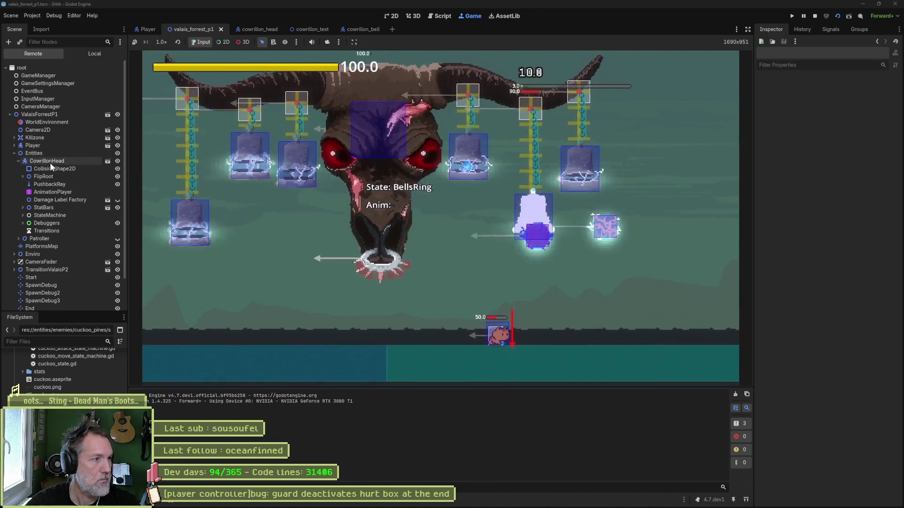
scroll(872, 363, down, 6)
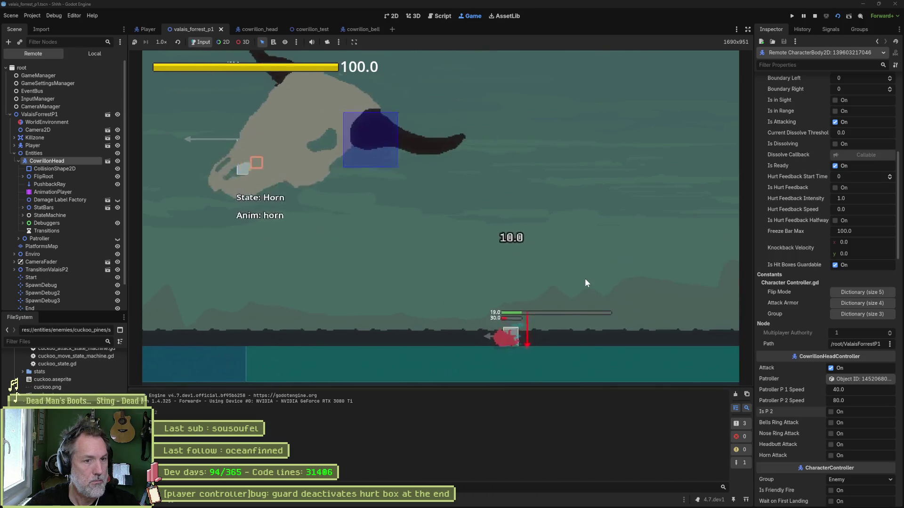
key(F8)
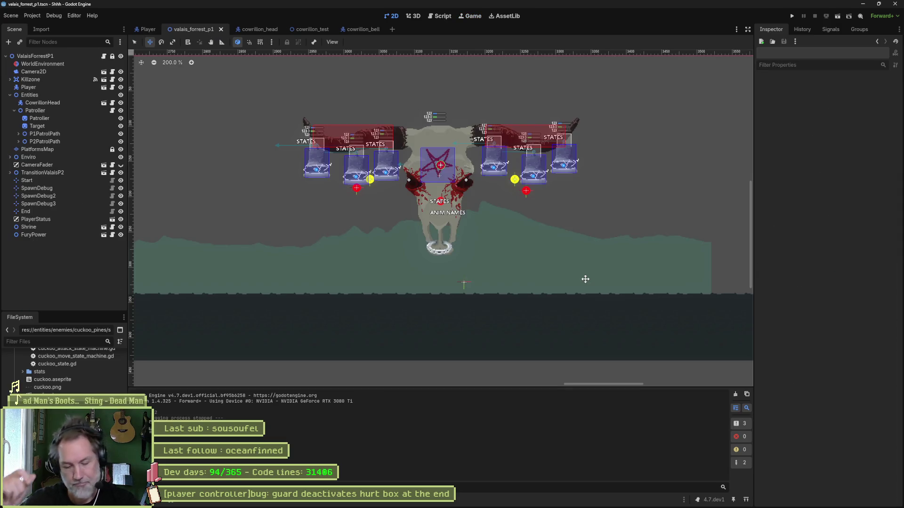
key(ctrl+s)
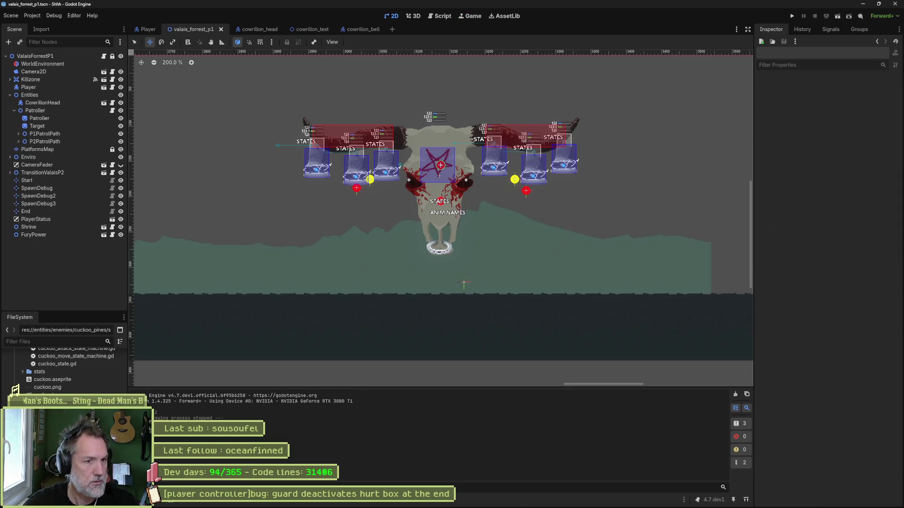
Step: Review the horn_setup-to-horn_attack change in cowrillon_p2_patrol_state.gd in Fork, then bring up Asana
mouse_move(499, 501)
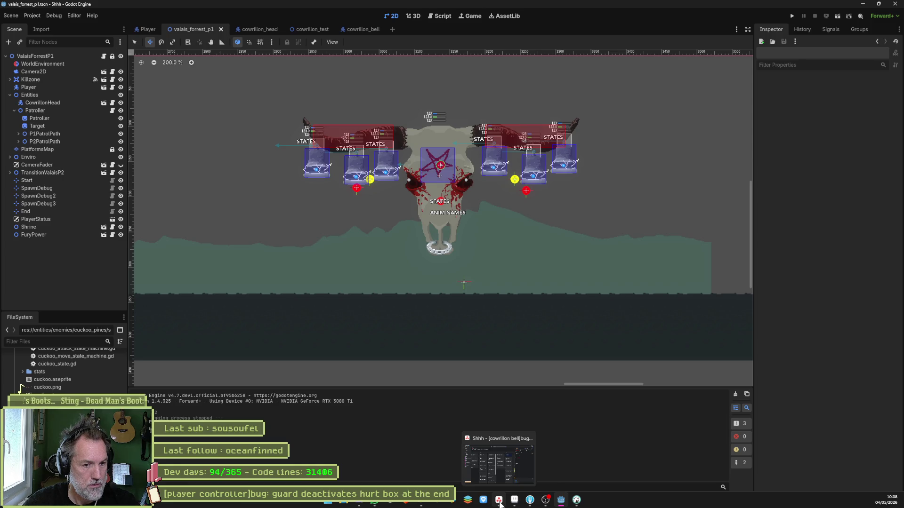
click(499, 502)
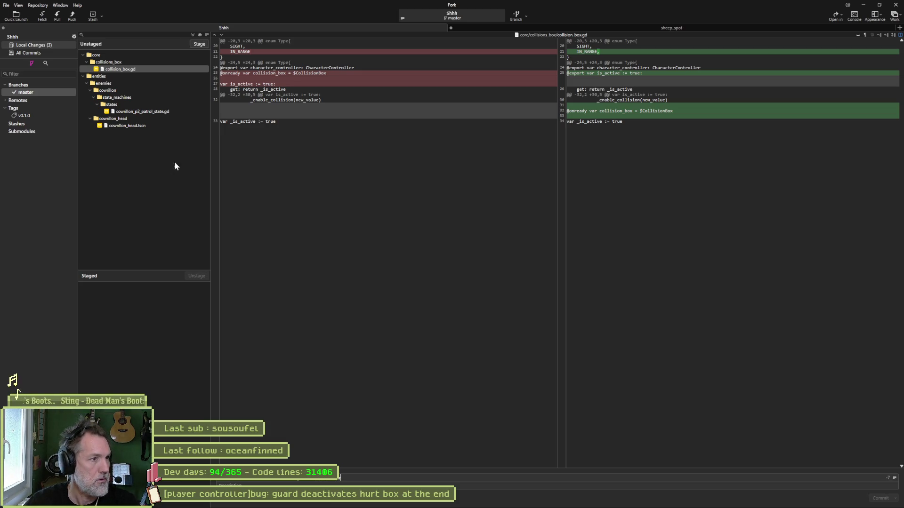
click(160, 113)
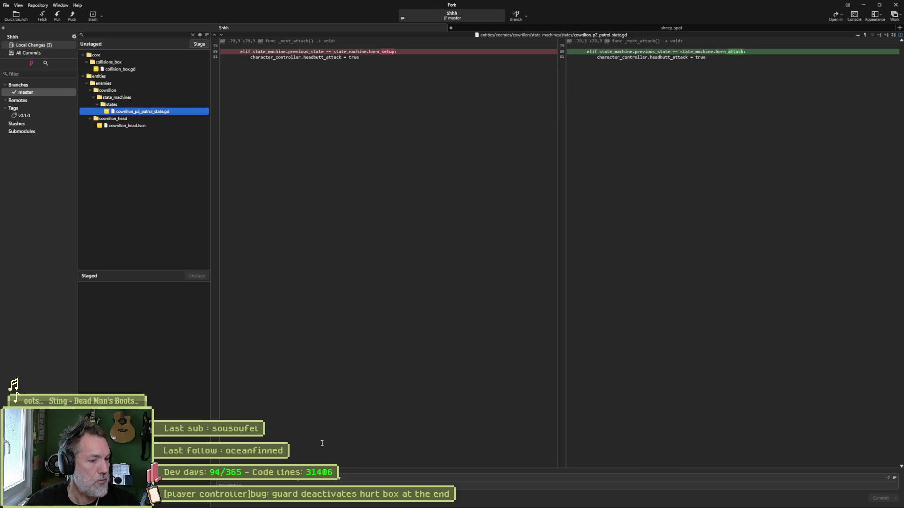
click(499, 501)
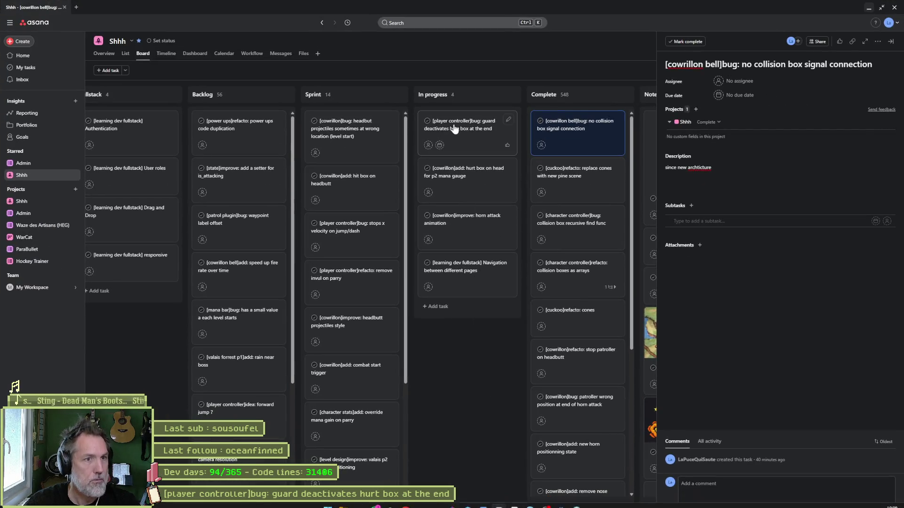
Step: Open the 'guard deactivates hurt box at the end' task, then minimise Asana
click(469, 133)
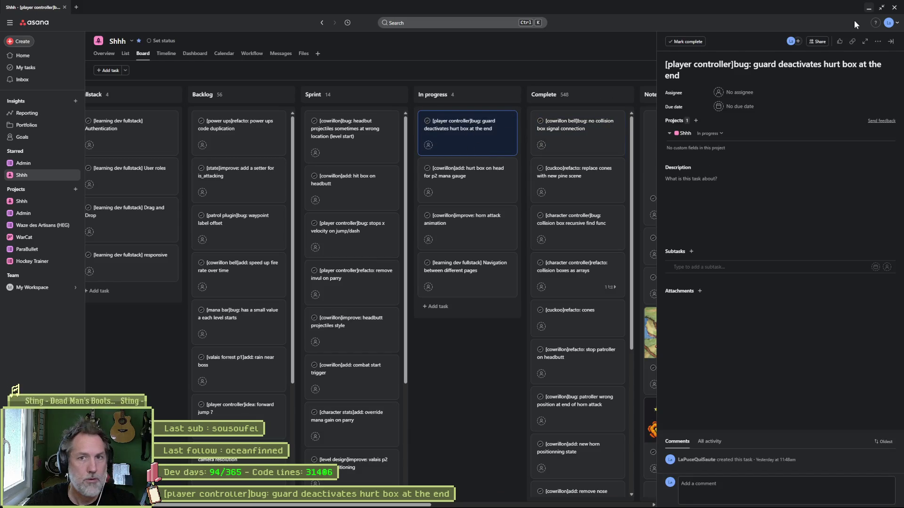
click(869, 7)
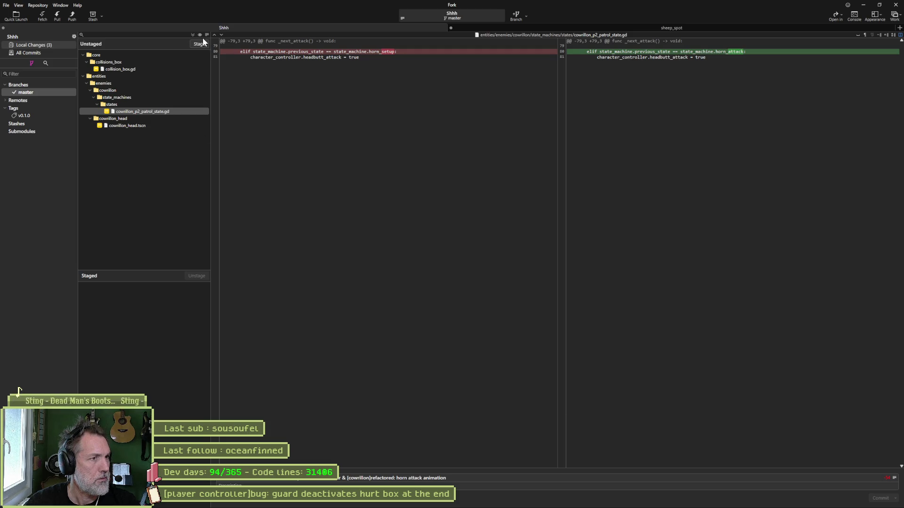
Step: Stage and commit the three changed files, push master to origin, and minimise Fork
mouse_move(733, 59)
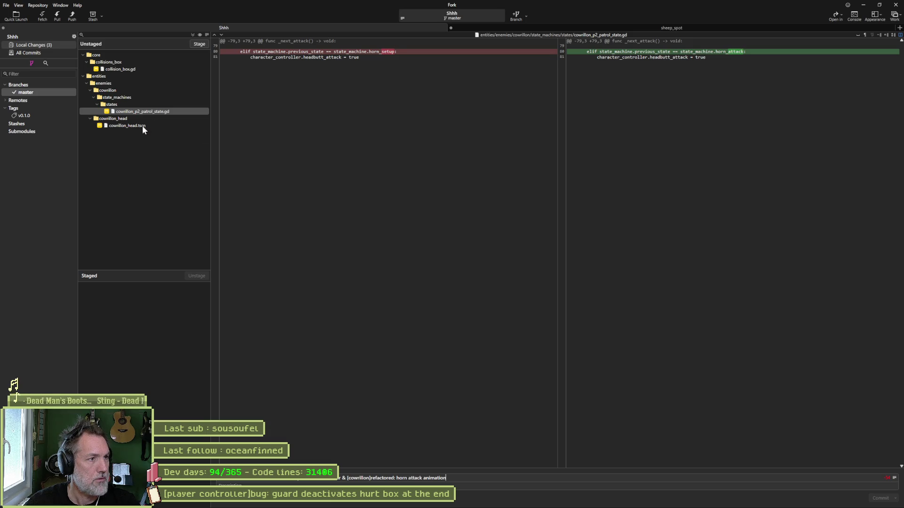
click(135, 70)
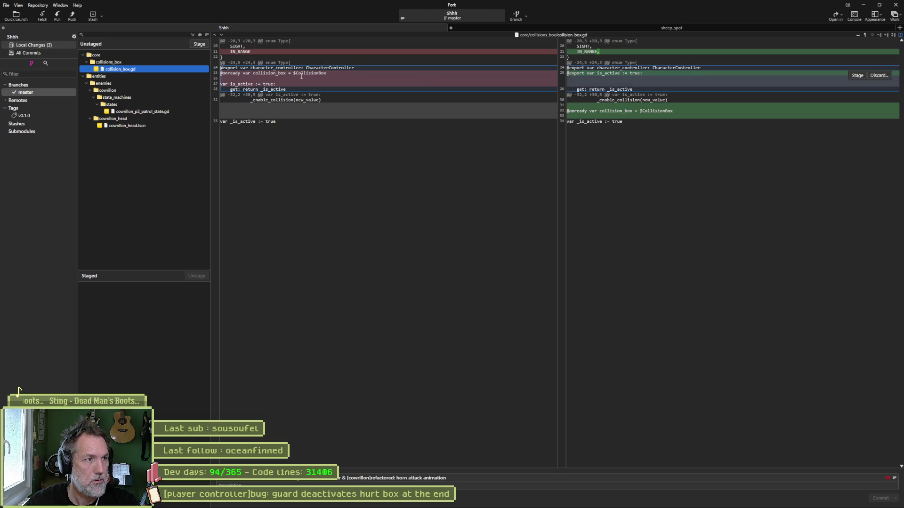
click(192, 36)
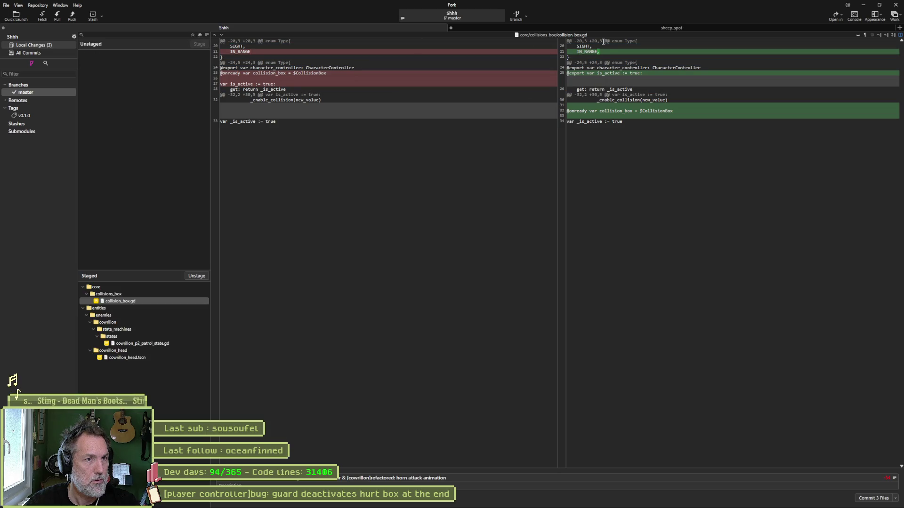
click(873, 498)
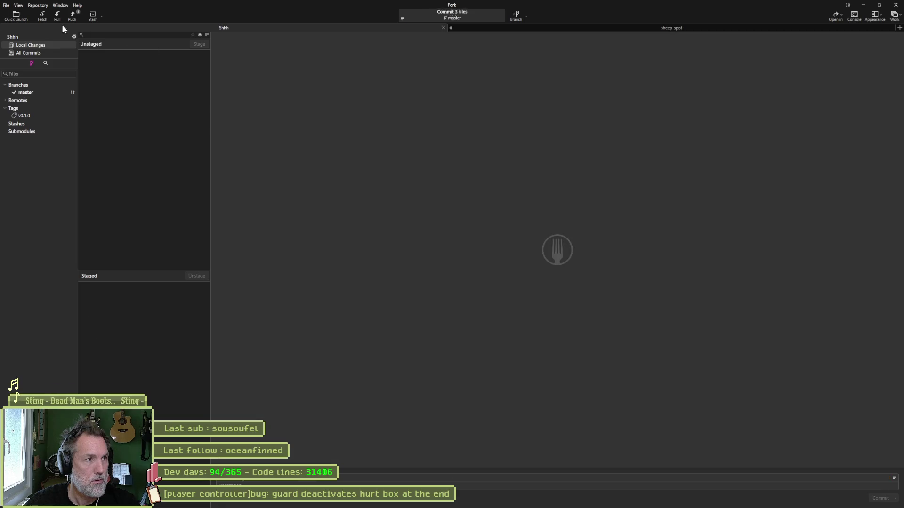
click(73, 17)
click(496, 282)
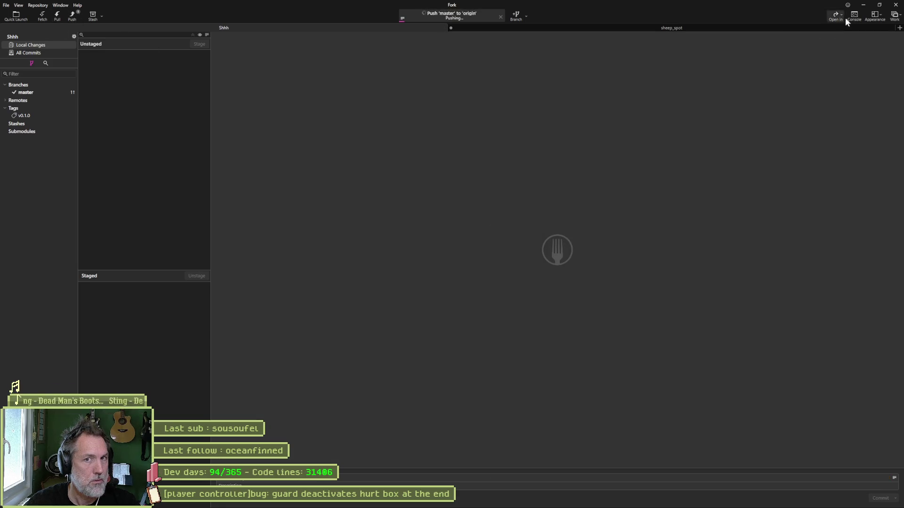
click(866, 7)
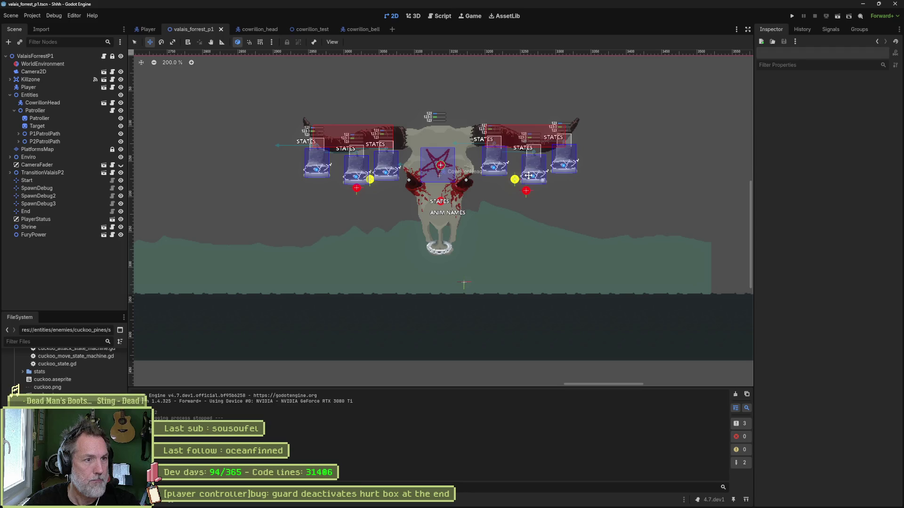
mouse_move(402, 505)
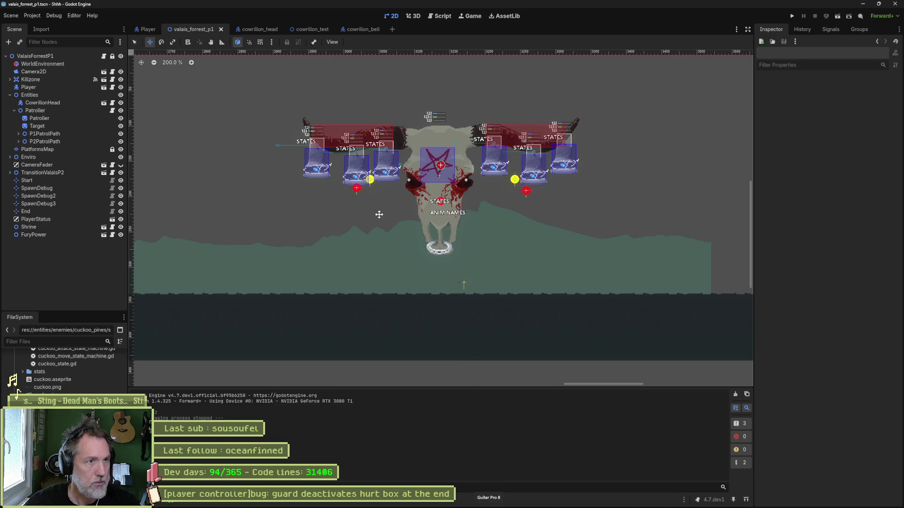
key(F5)
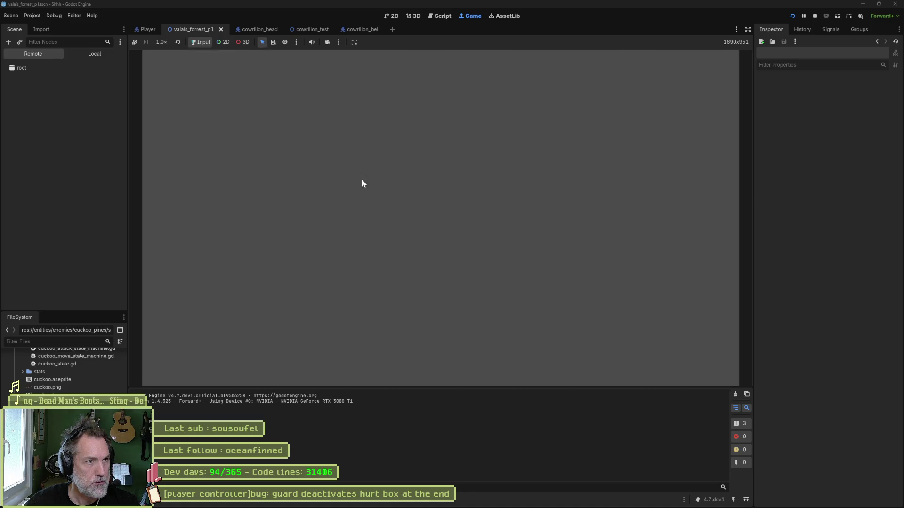
key(F6)
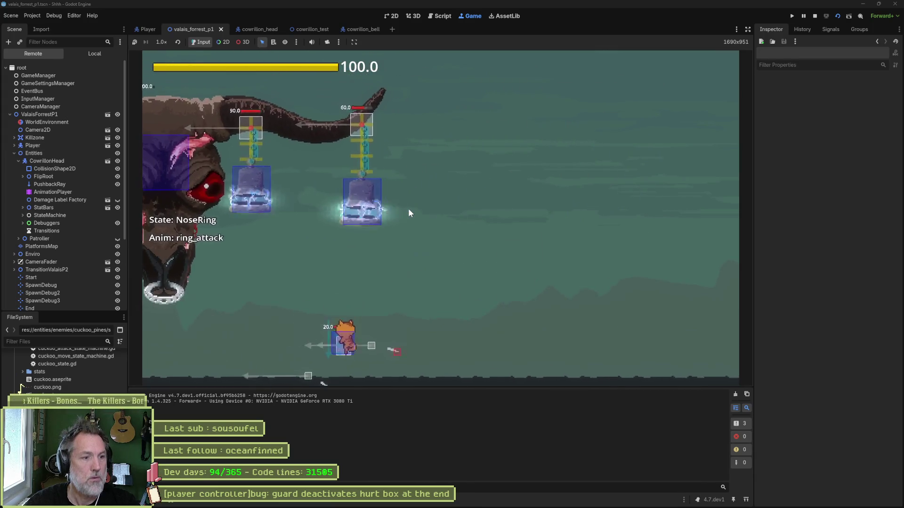
key(F8)
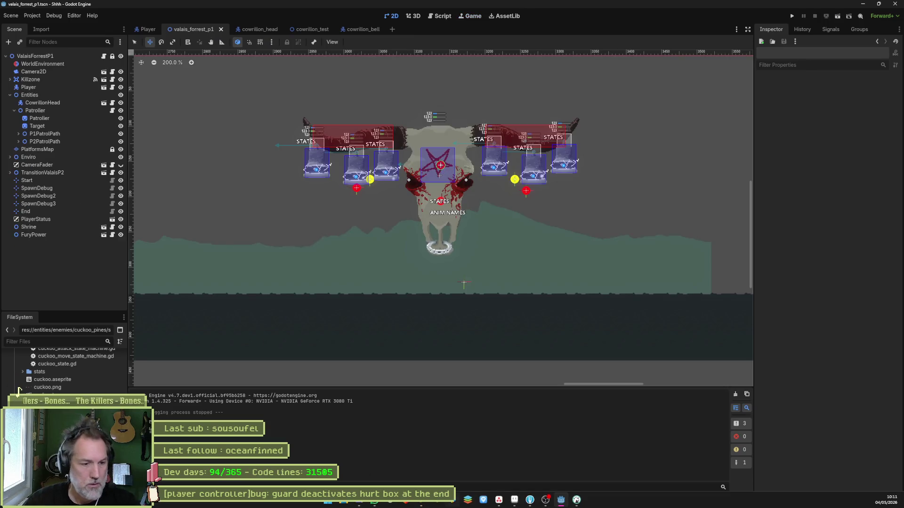
Step: Add the task '[cowrillon]refactor: nose attack higher' to Asana's In progress column, then hide the browser
click(499, 500)
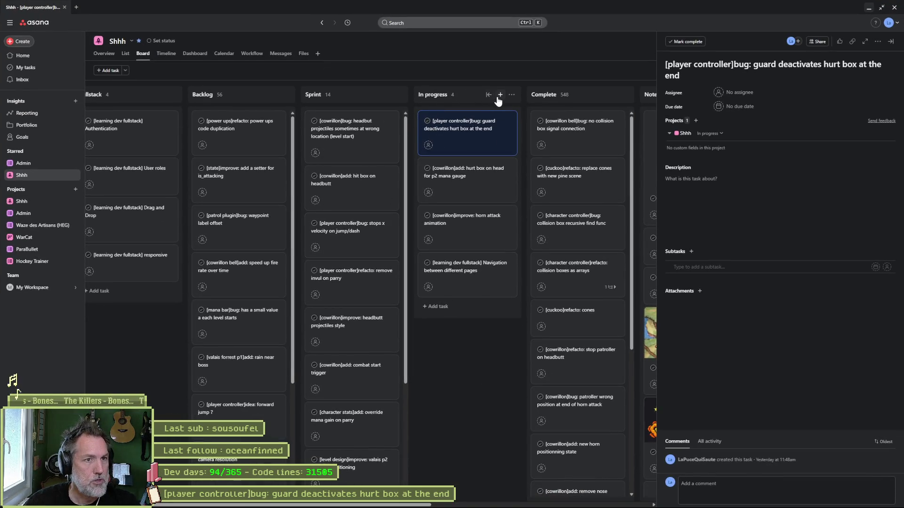
click(500, 95)
text([)
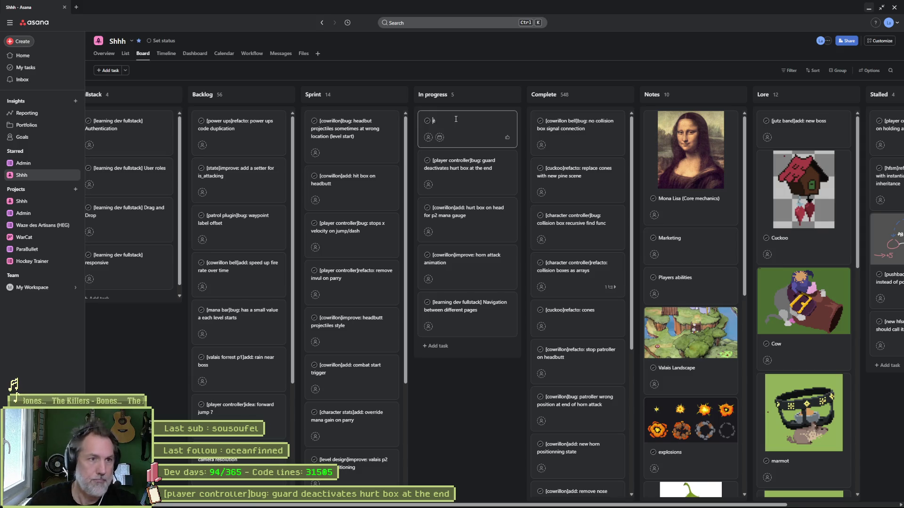
key(BackSpace)
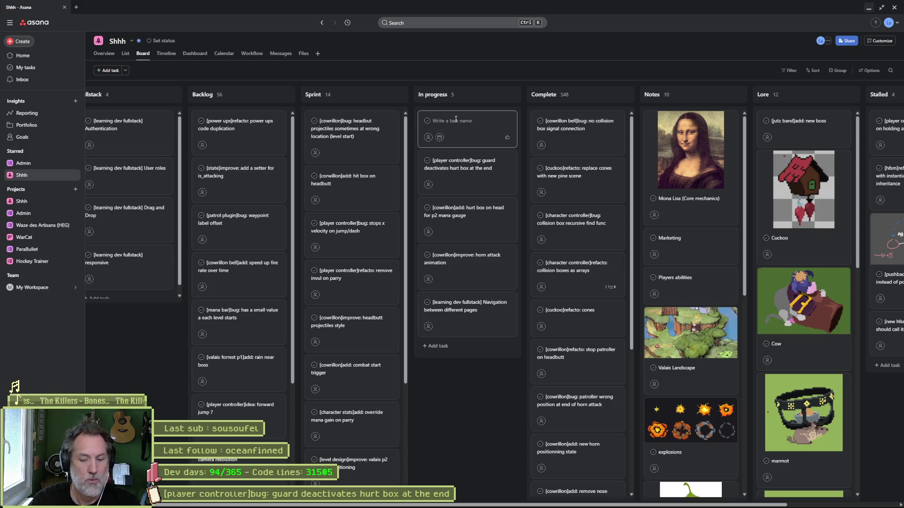
text([cowrillon)
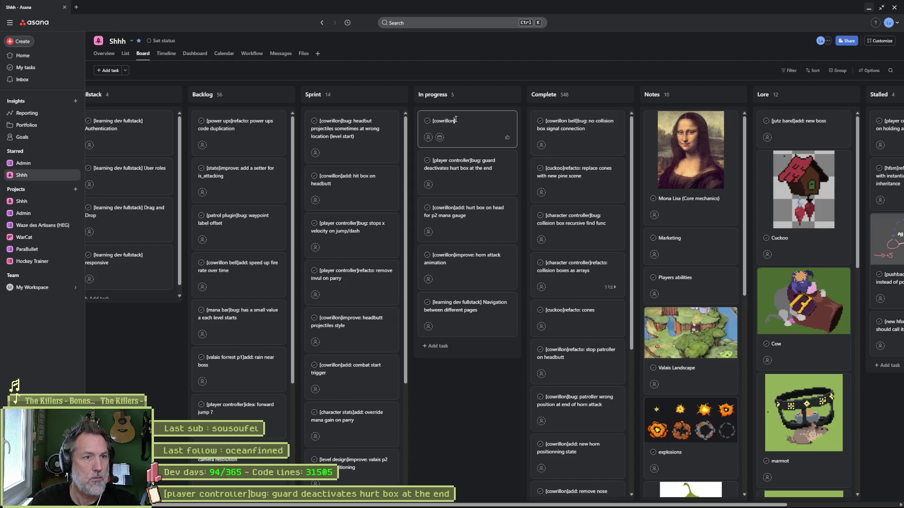
key(Return)
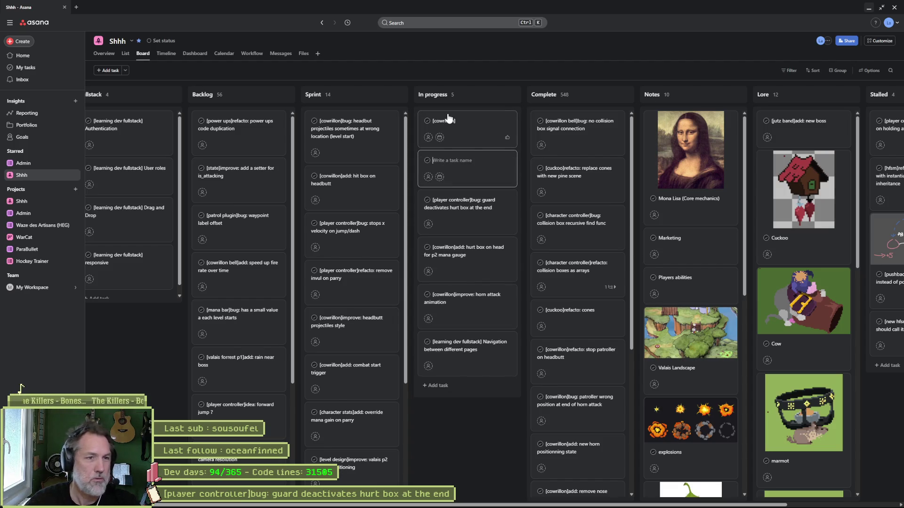
click(452, 124)
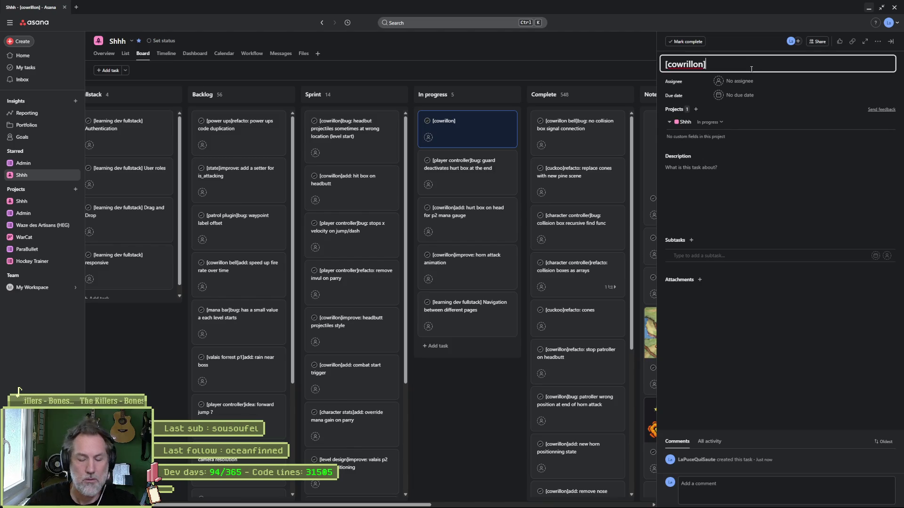
text(refactor: nose attack)
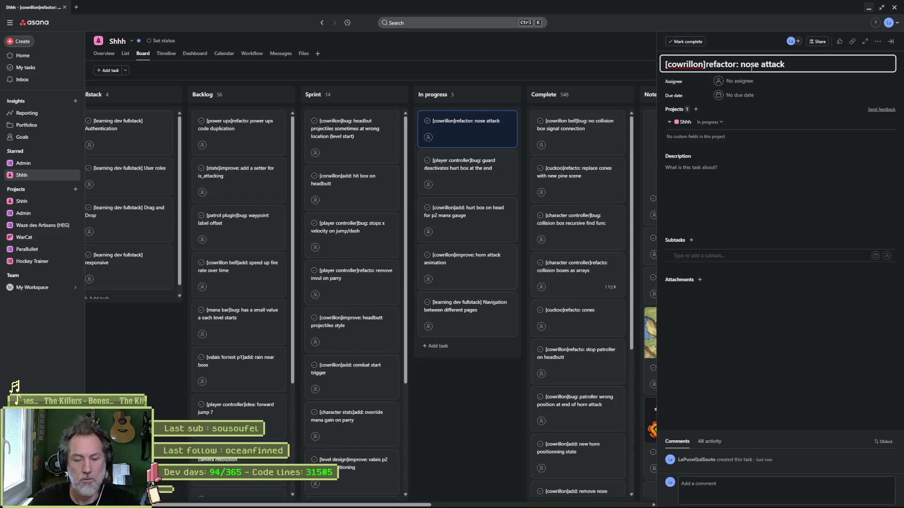
key(BackSpace)
key(BackSpace)
key(BackSpace)
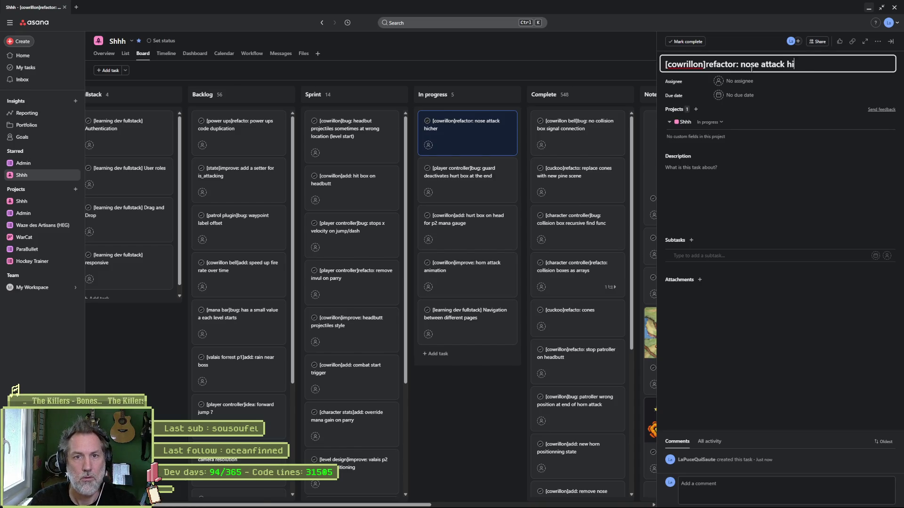
text(gher)
click(496, 389)
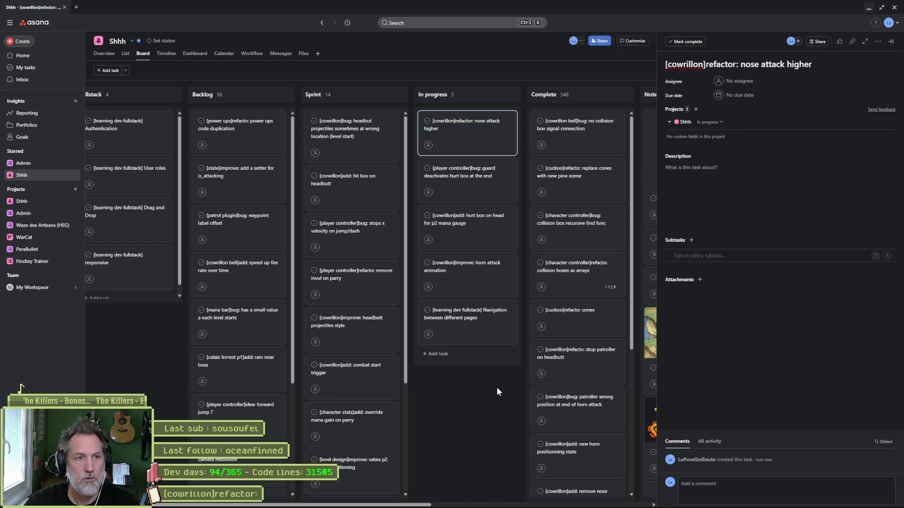
click(874, 7)
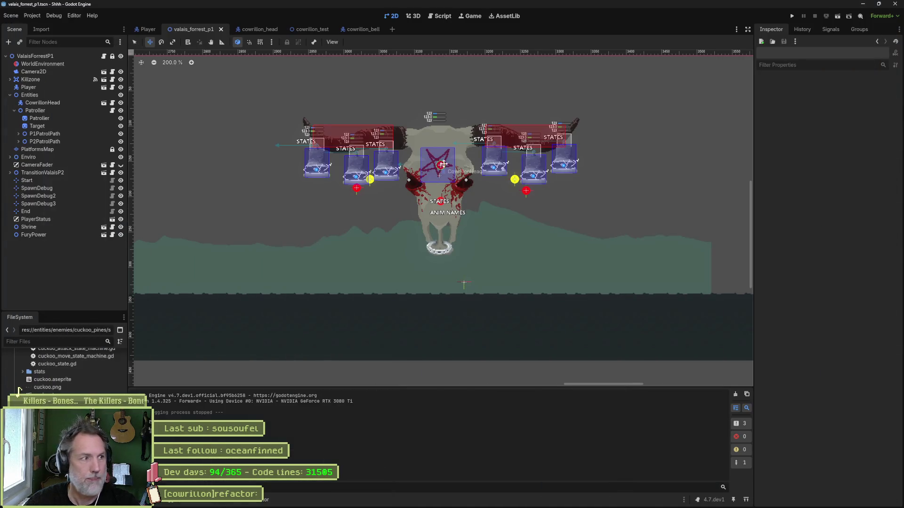
Step: Save the forest level, then open cowrillon_head's NoseRing and Headbutt state scripts
key(ctrl+s)
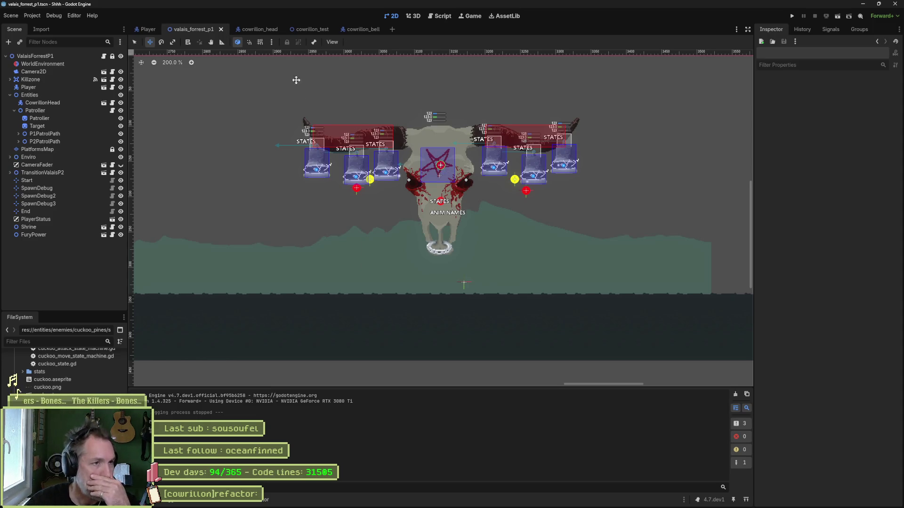
click(259, 30)
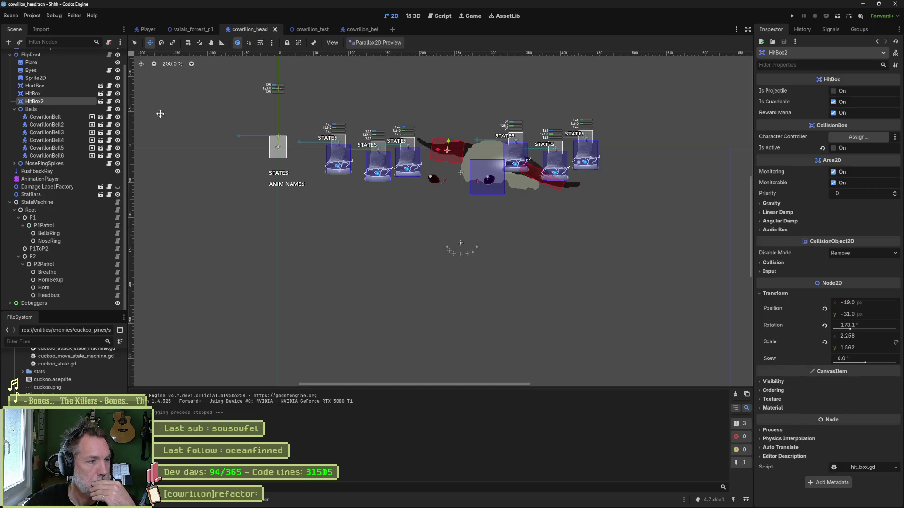
click(118, 241)
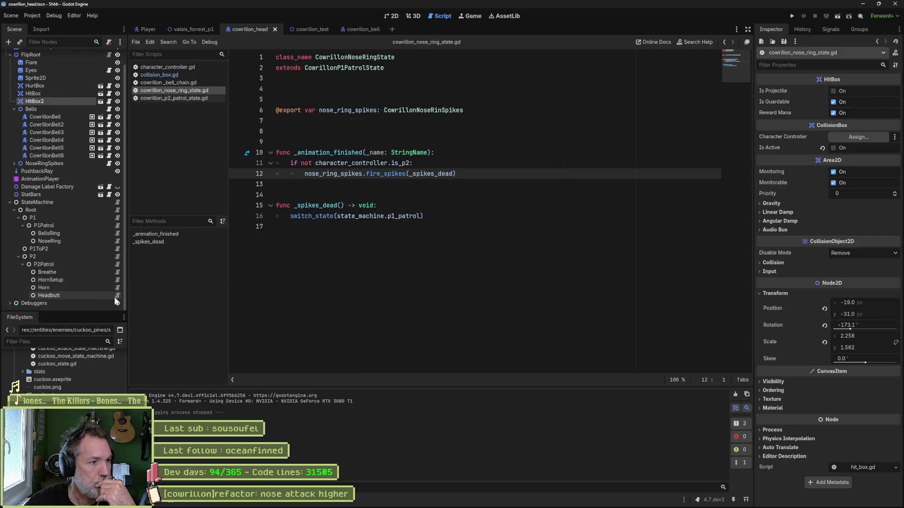
click(117, 296)
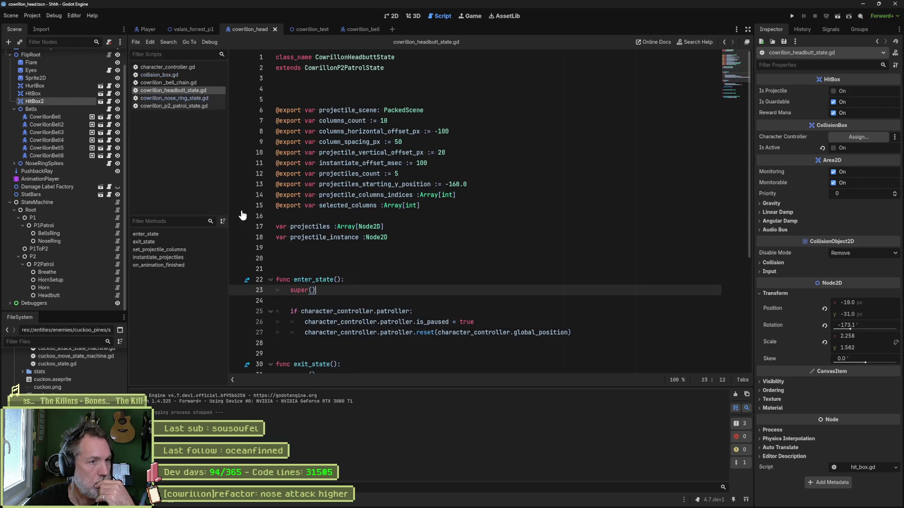
Step: Select the whole enter_state function in cowrillon_headbutt_state.gd to copy it
drag(584, 333, 584, 284)
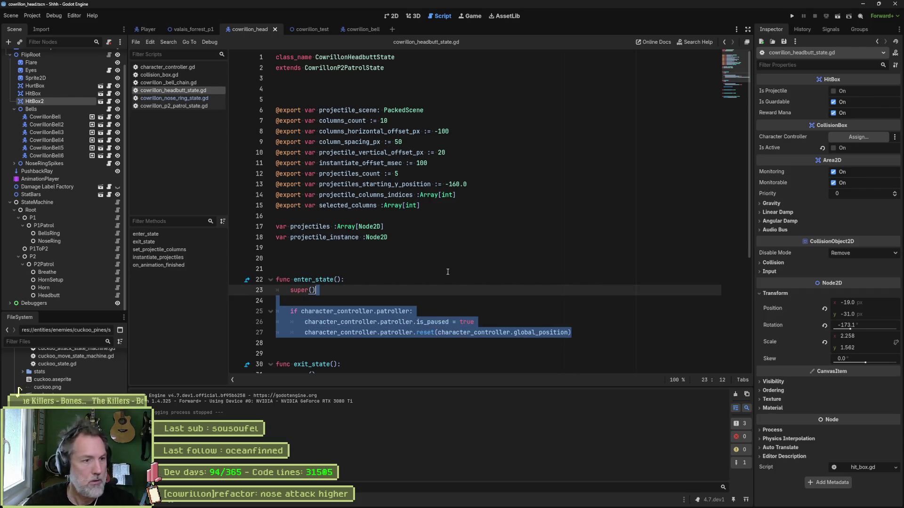
click(205, 100)
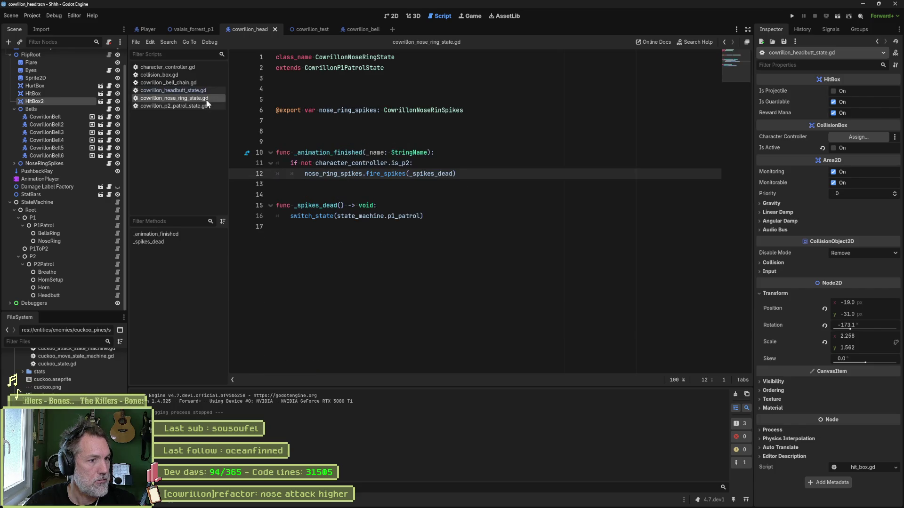
click(202, 94)
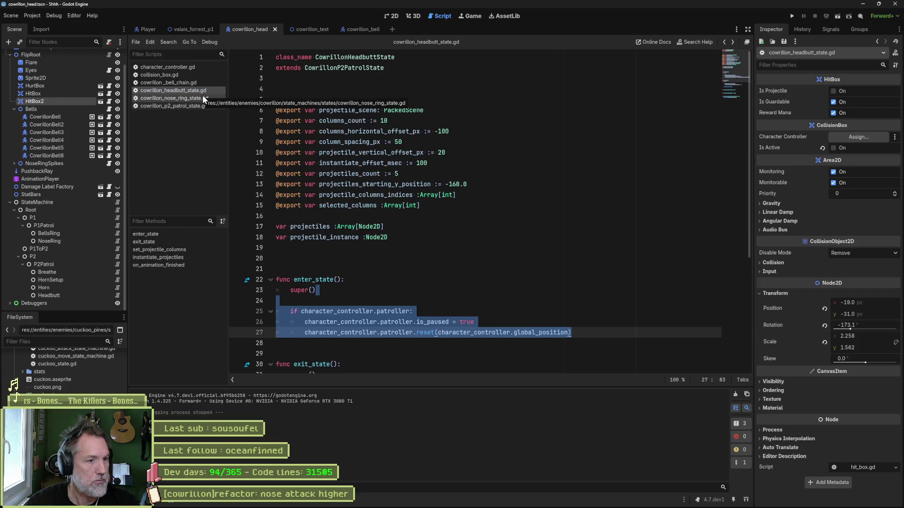
key(ctrl+z)
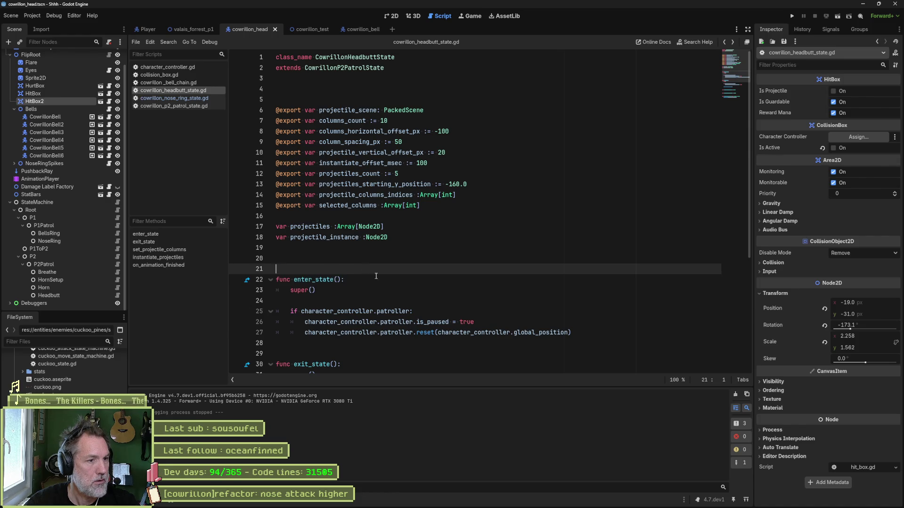
key(ctrl+z)
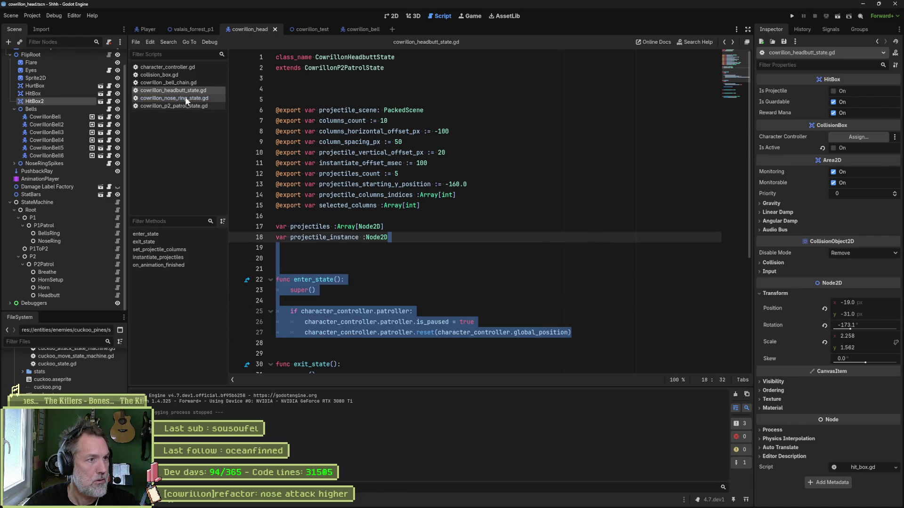
Step: Paste an enter_state into cowrillon_nose_ring_state.gd that pauses the patroller and resets it to the character's global position
click(185, 98)
click(480, 113)
text(func enter_state(): 	super()  	if character_controller.patroller: 		character_controller.patroller.is_paused = true 		character_controller.patroller.reset(character_controller.global_position))
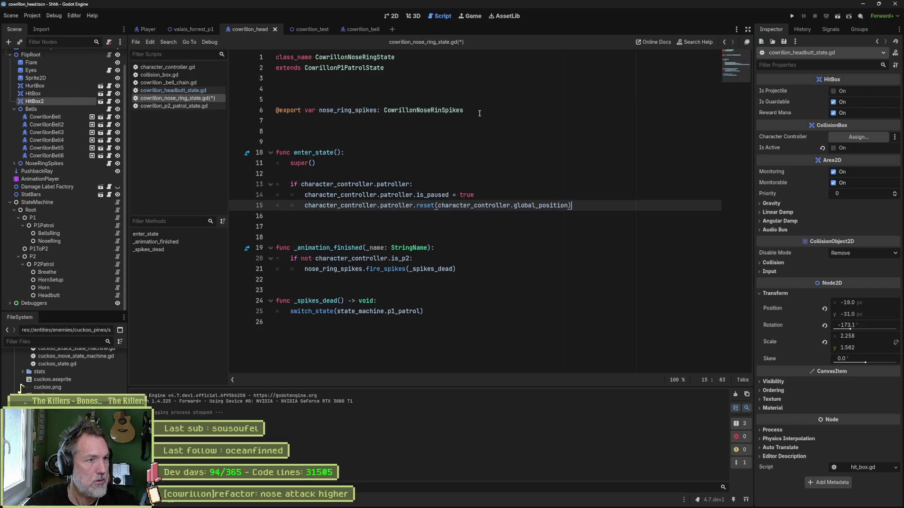
click(457, 222)
key(Delete)
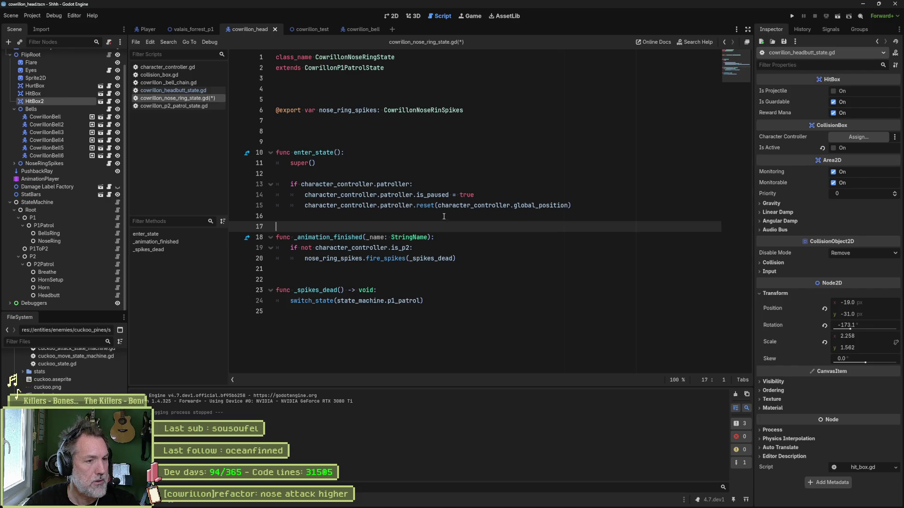
click(583, 206)
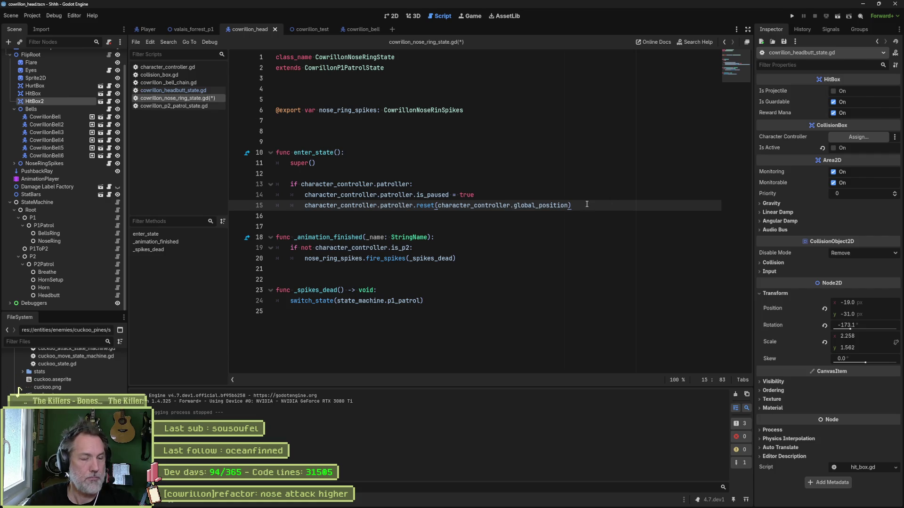
Step: Add an _elevate() call at the end of enter_state
key(Return)
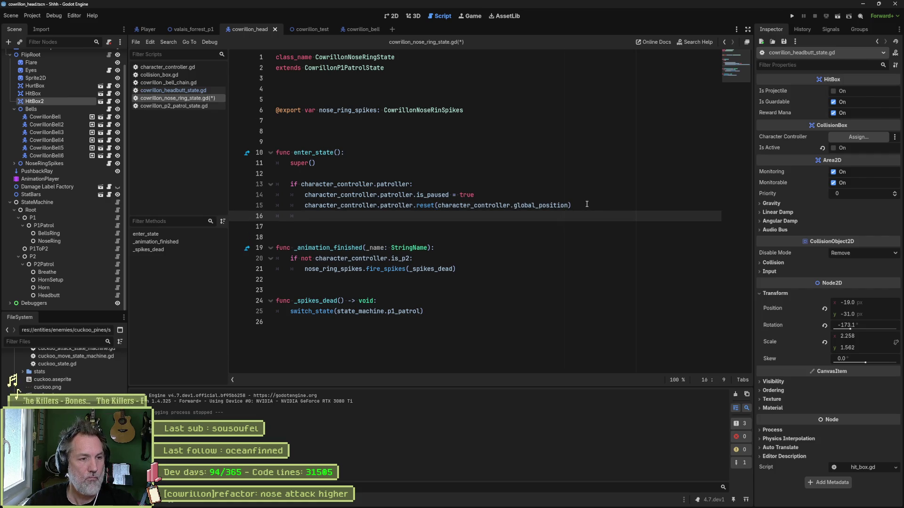
key(Return)
key(BackSpace)
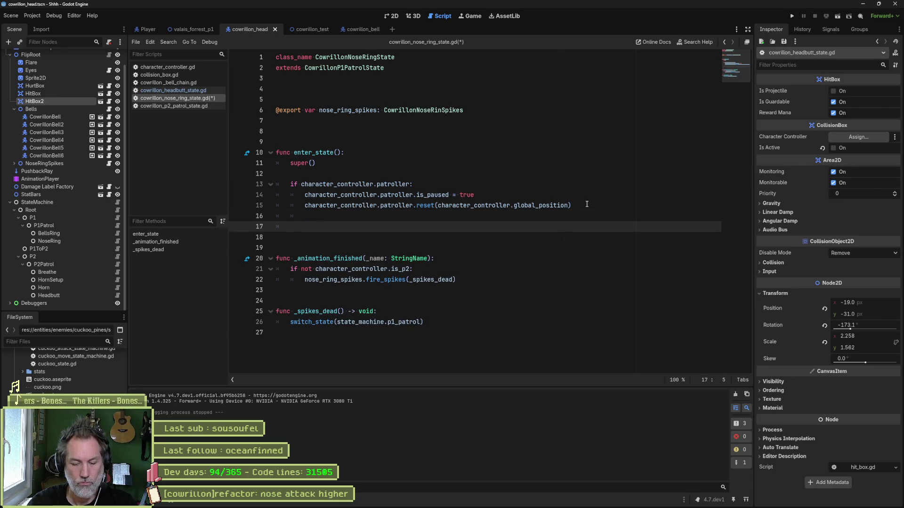
text(elevate())
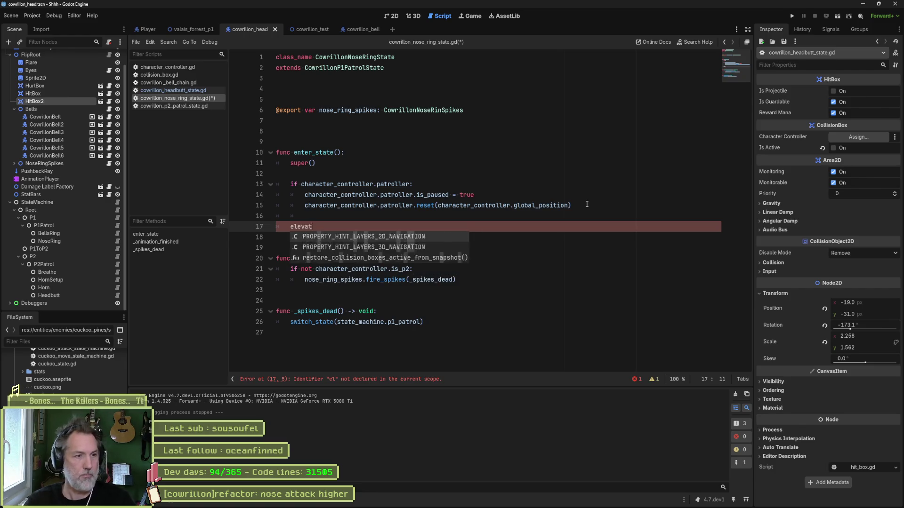
key(Home)
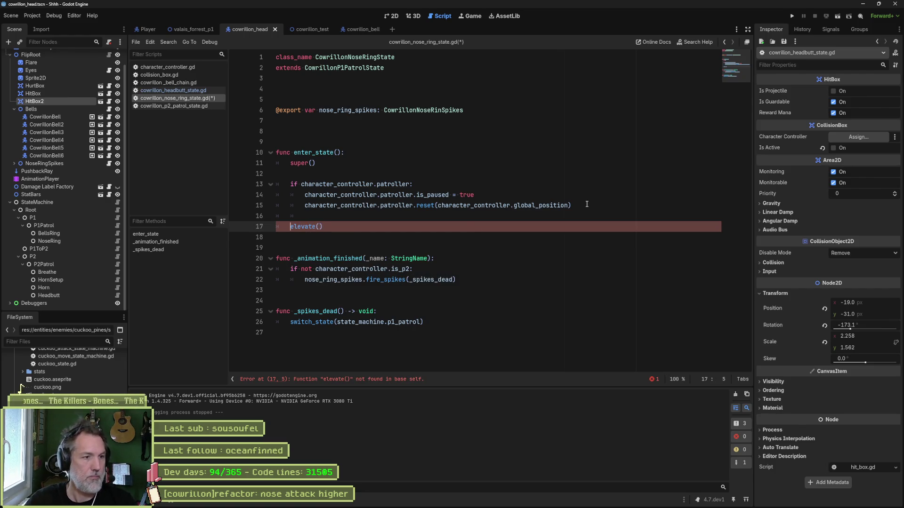
text(_)
key(Escape)
key(Down)
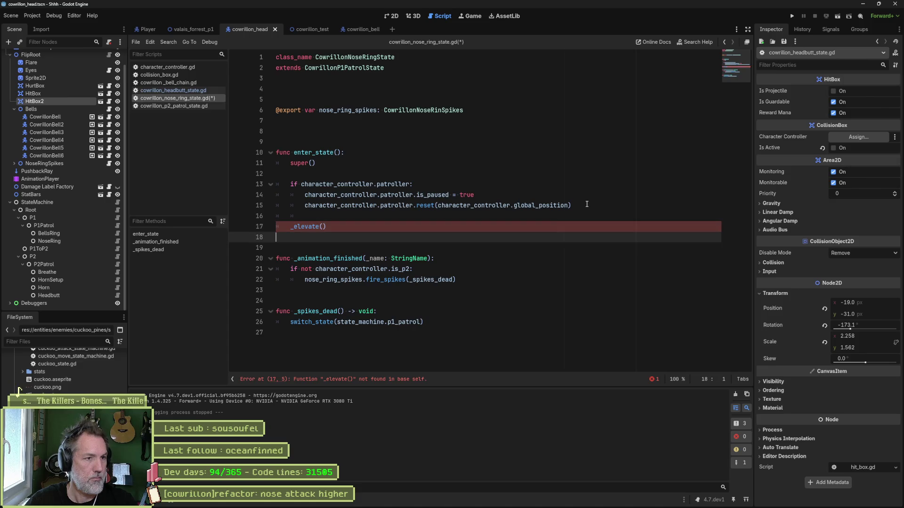
Step: Write a physics_update_state(_delta) function whose body calls super(_delta)
key(Return)
key(Return)
key(Return)
key(Up)
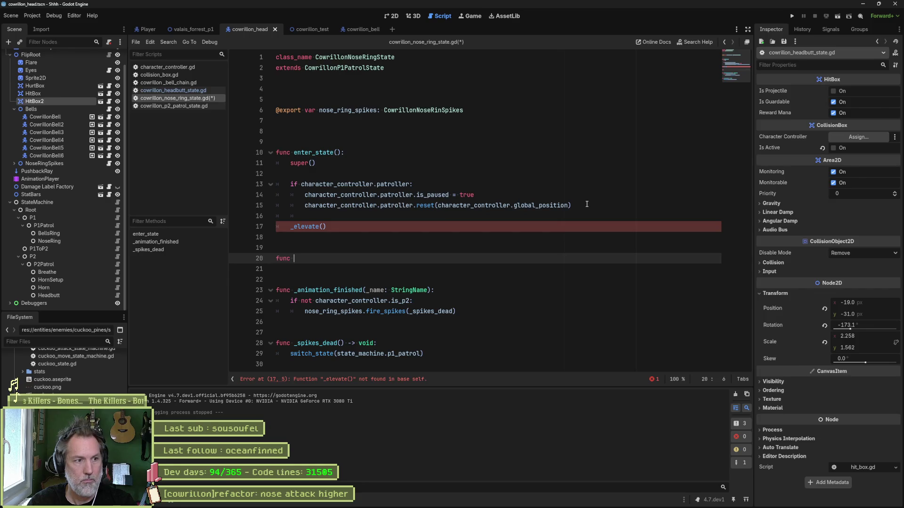
text(phz)
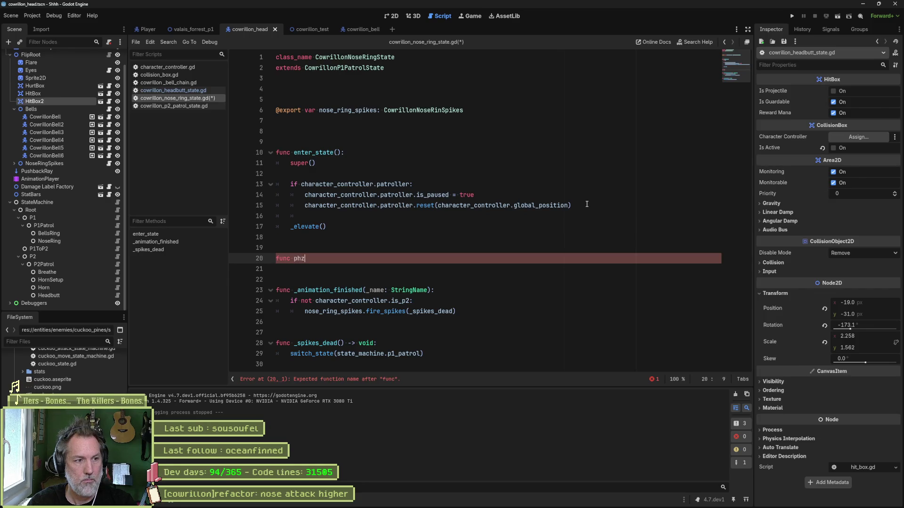
text(y)
key(Return)
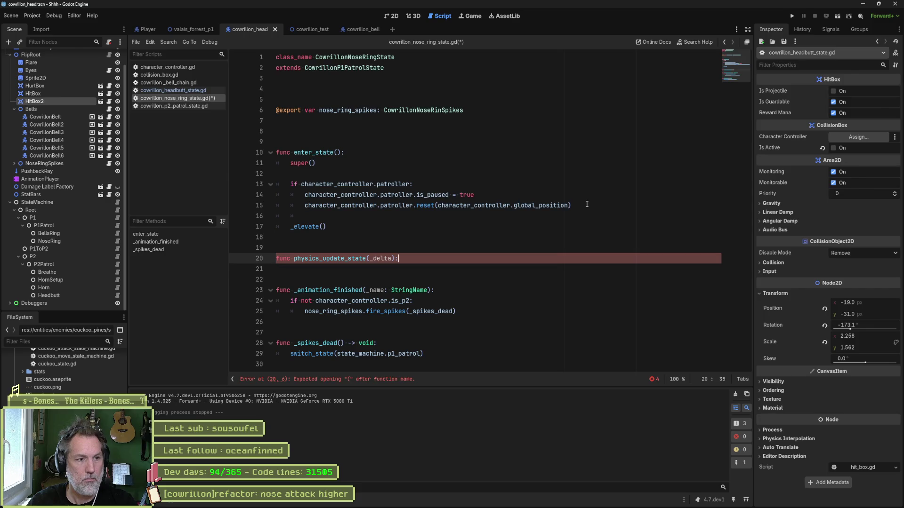
key(Return)
text(super(_delta)
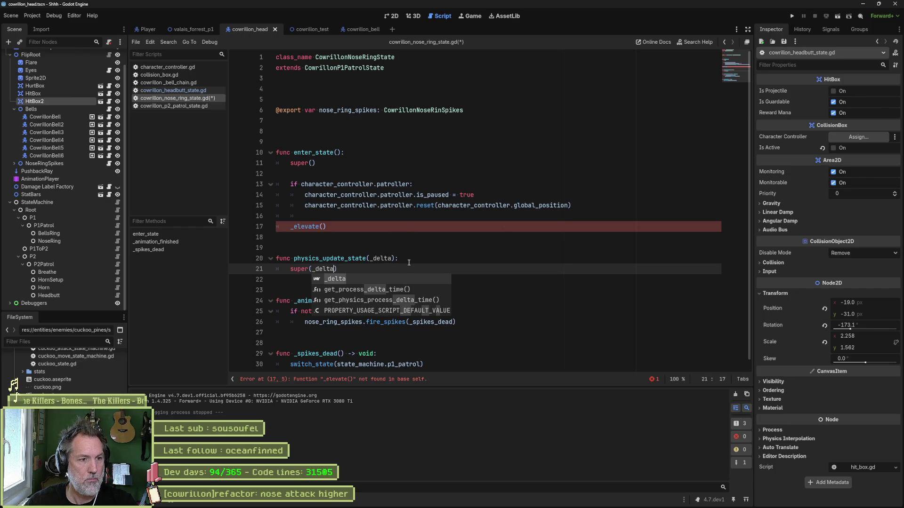
text())
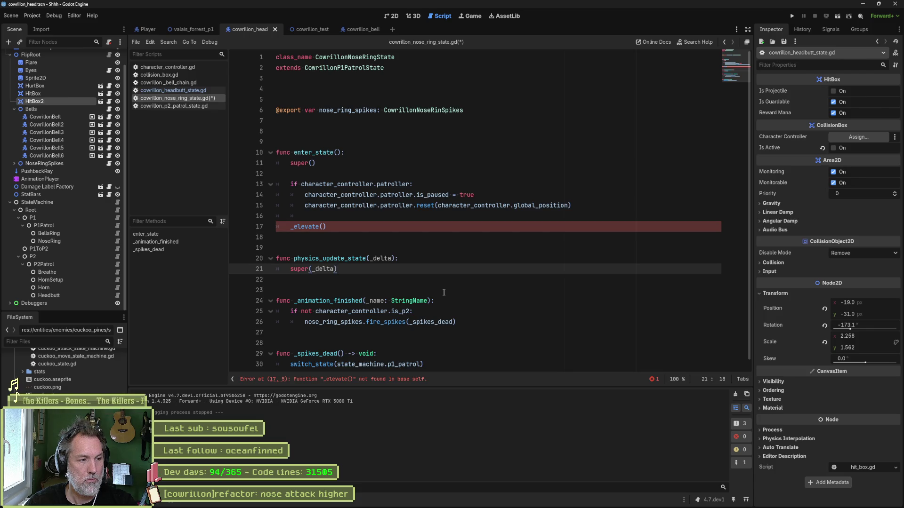
Step: Delete the undefined _elevate() line from enter_state
click(389, 227)
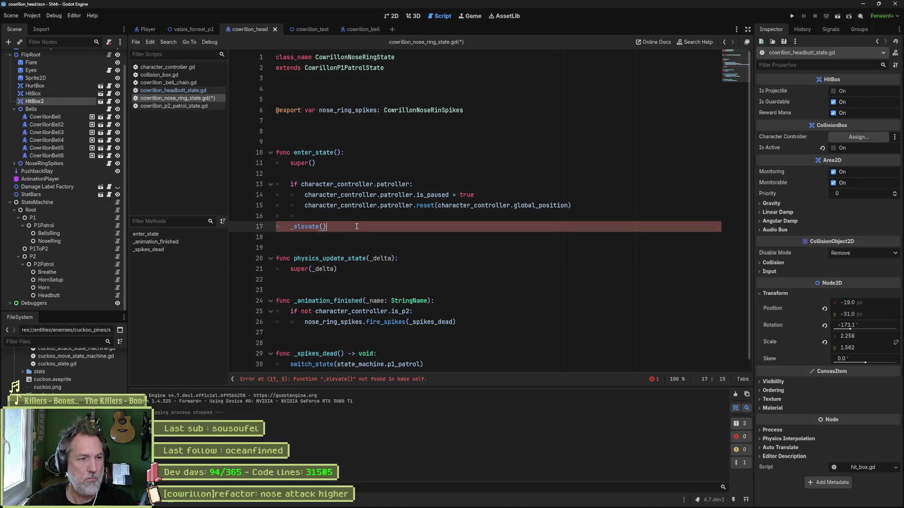
key(ctrl+shift+k)
key(ctrl+shift+k)
click(390, 253)
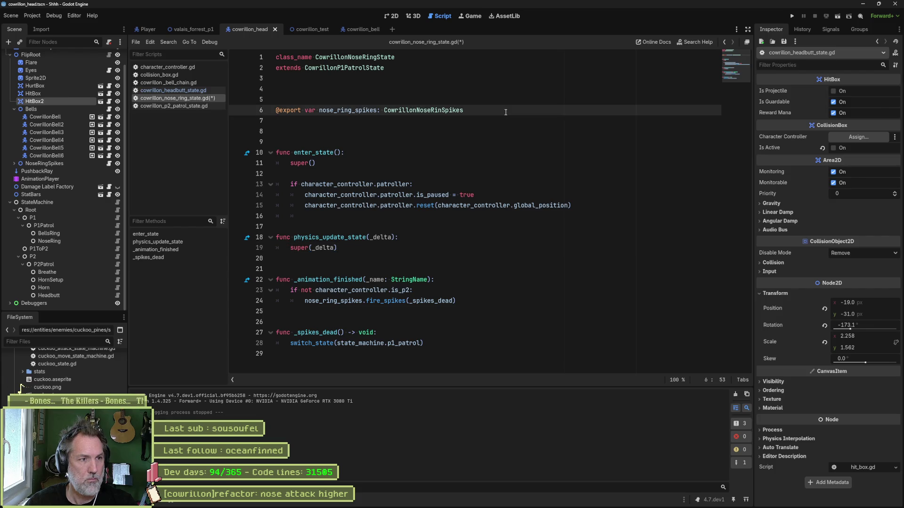
key(Return)
text(@export var )
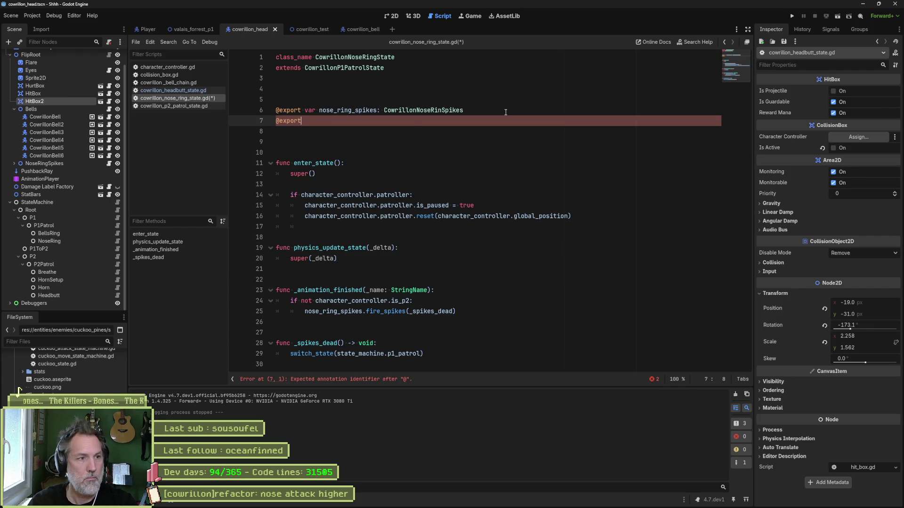
text(heigth)
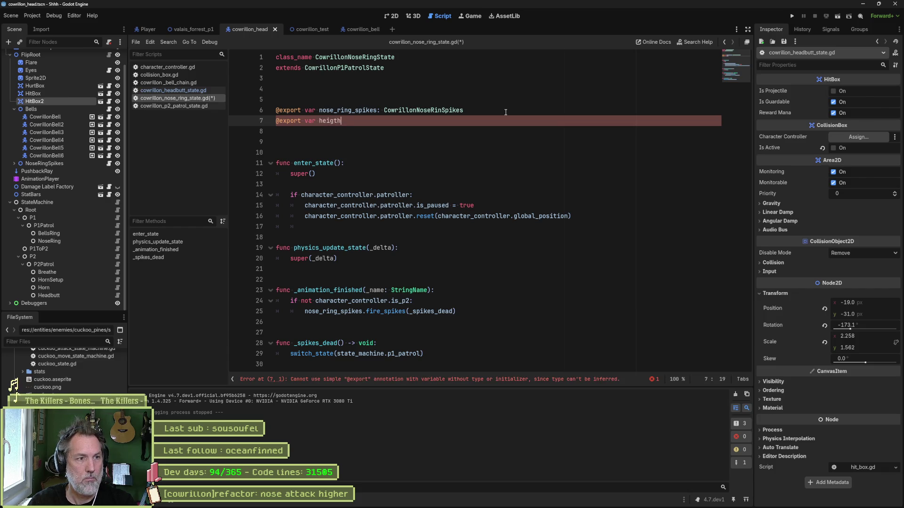
key(BackSpace)
key(BackSpace)
text(ht)
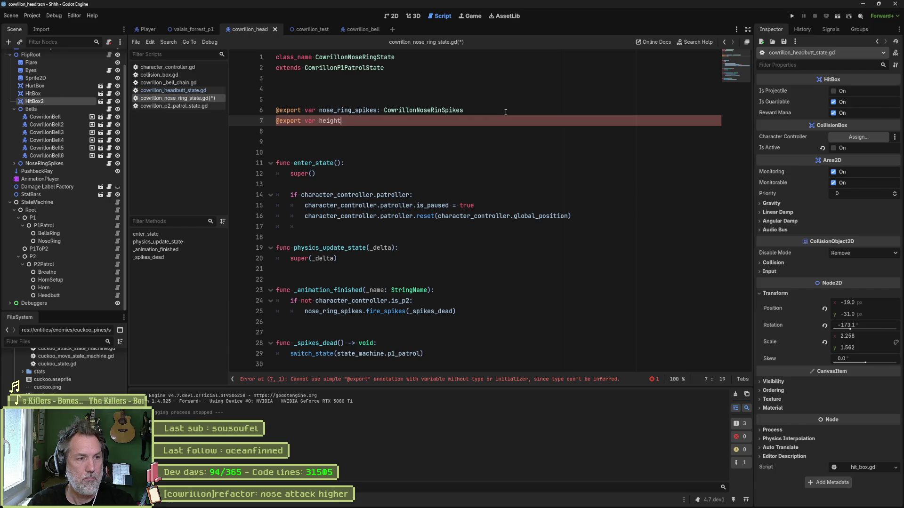
key(BackSpace)
key(BackSpace)
text(th)
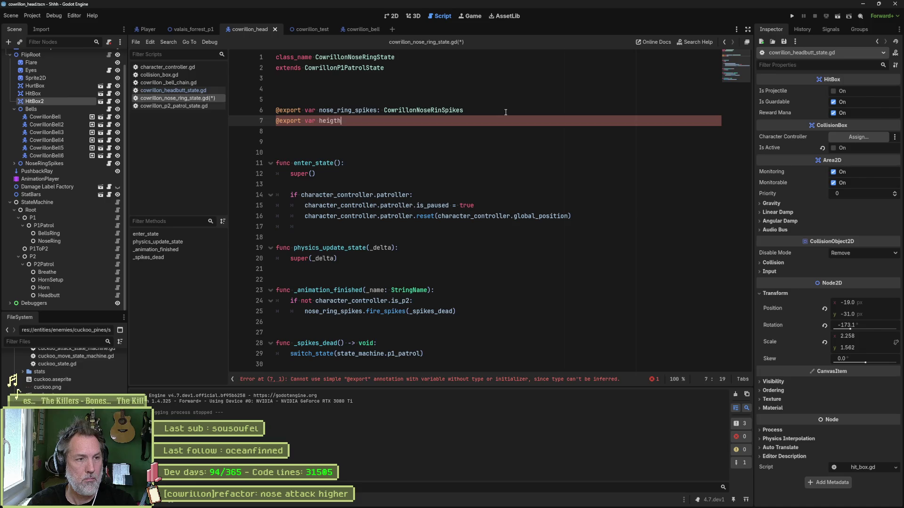
text( :=)
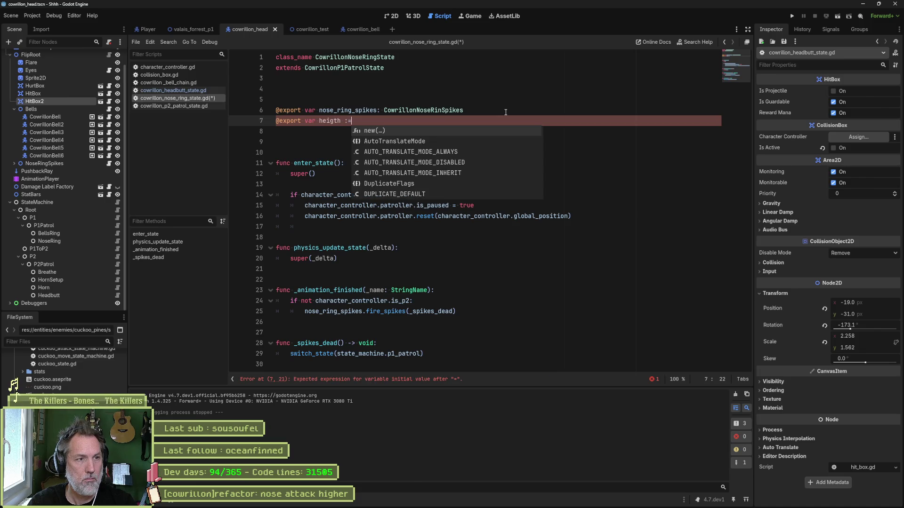
text( -100.0)
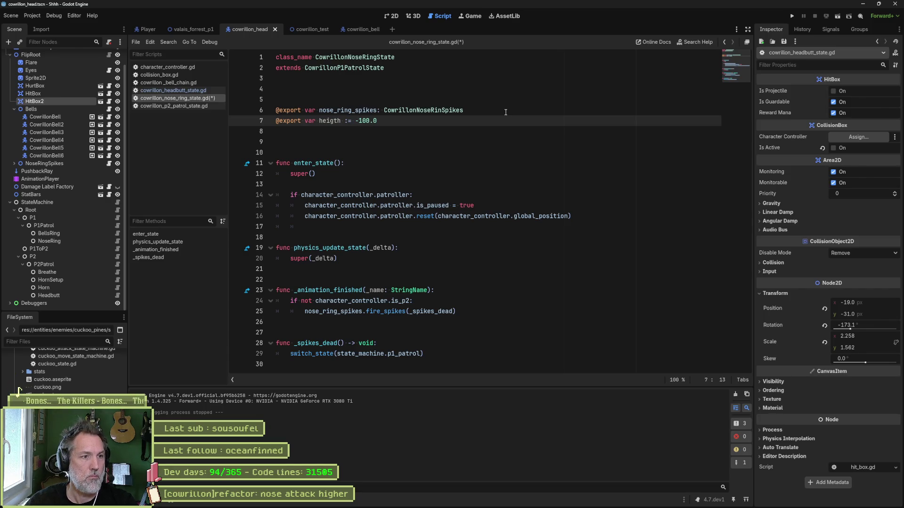
text(vertical_heigth)
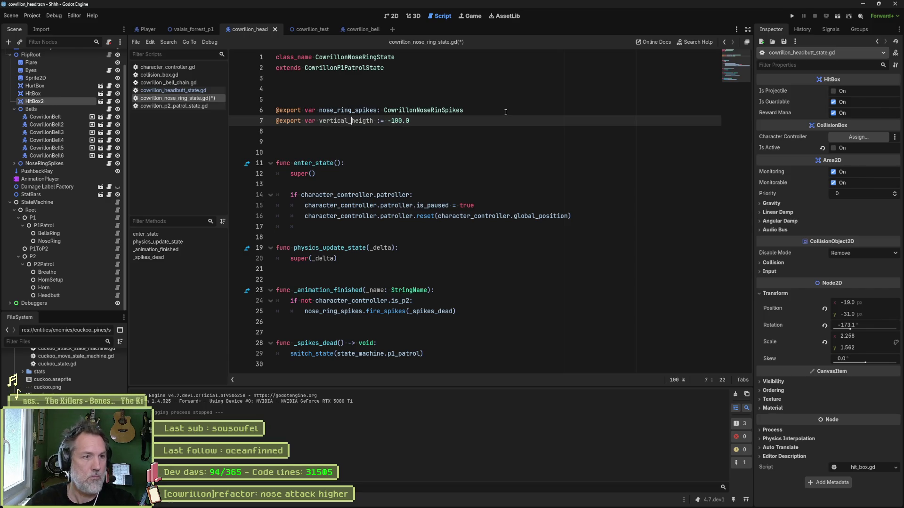
text(_)
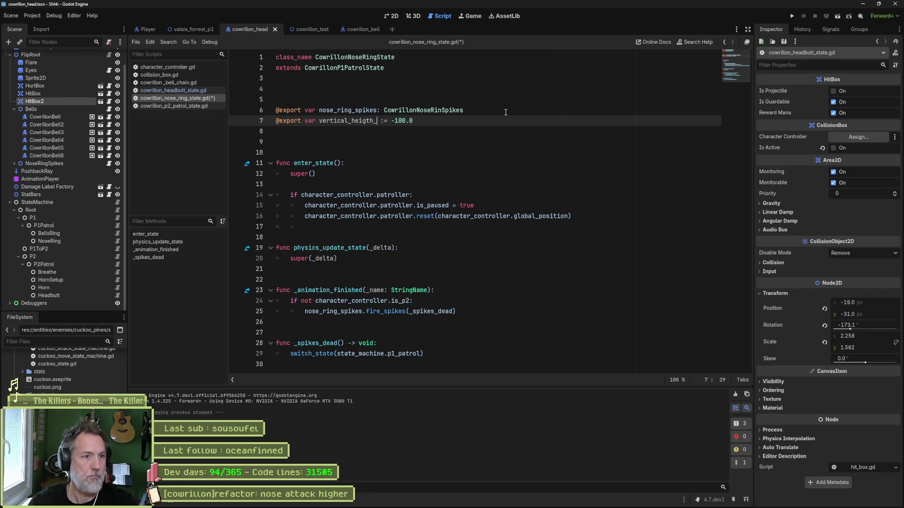
text(distance)
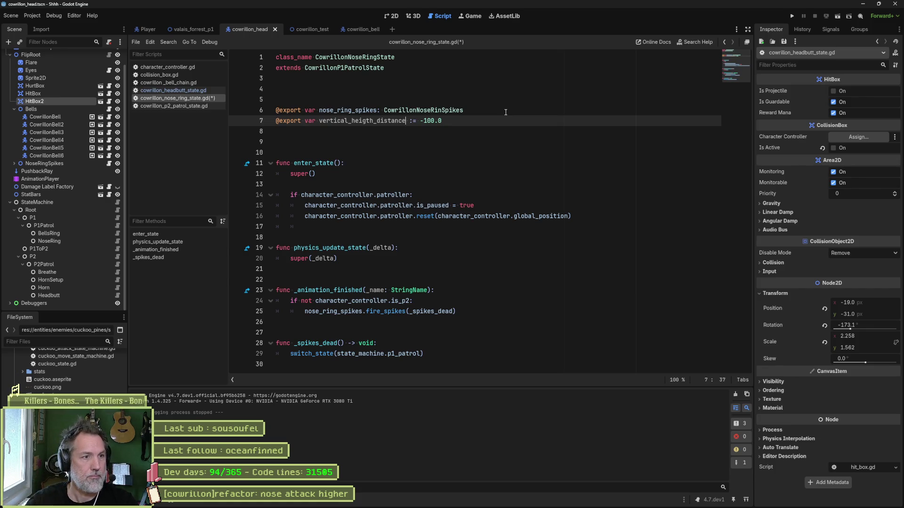
key(BackSpace)
key(BackSpace)
key(BackSpace)
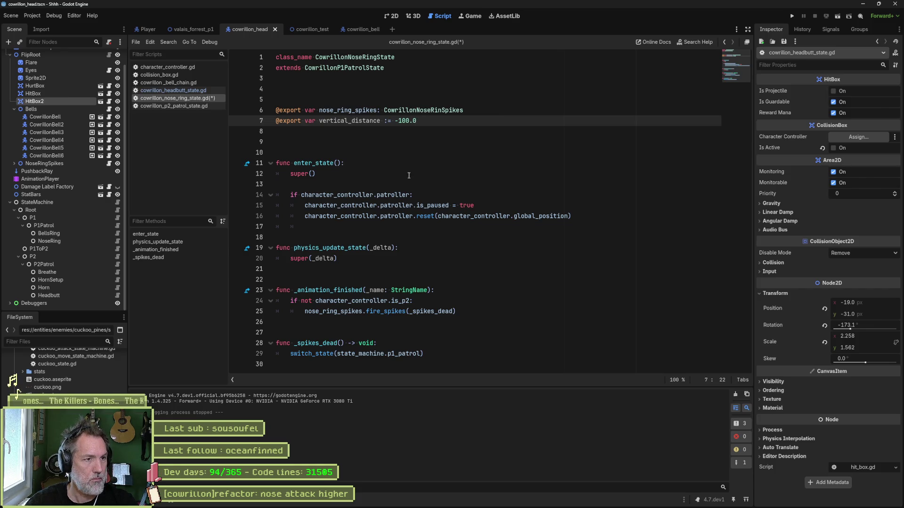
Step: Declare a new origin_vertical_distance variable below the exports
click(585, 218)
key(Return)
key(Return)
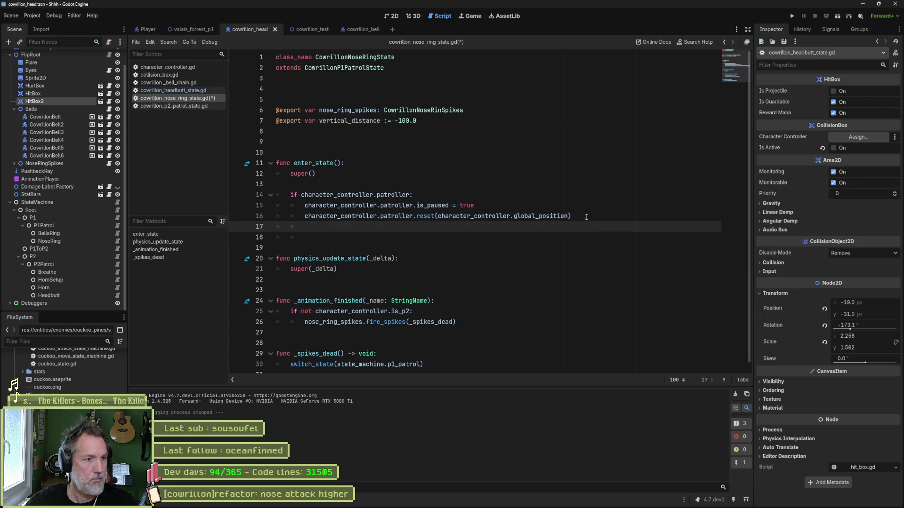
key(BackSpace)
click(425, 138)
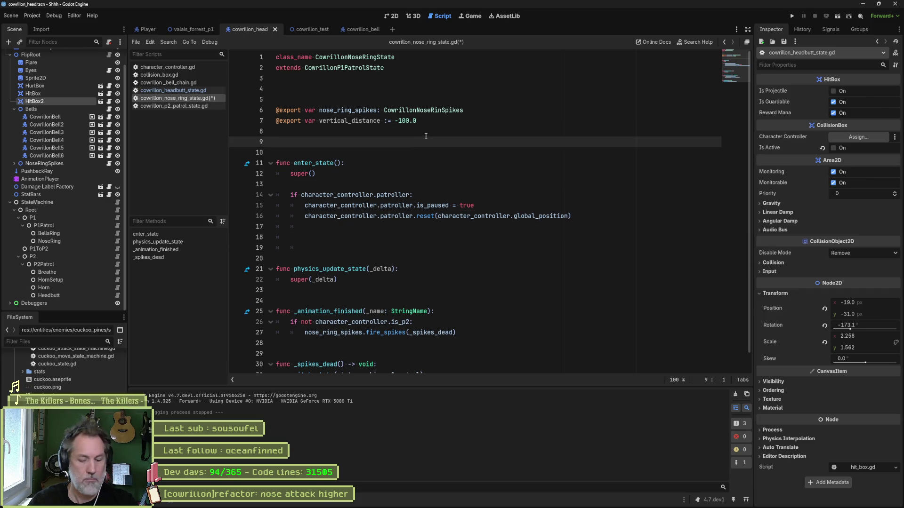
text(var current_vertical_distance)
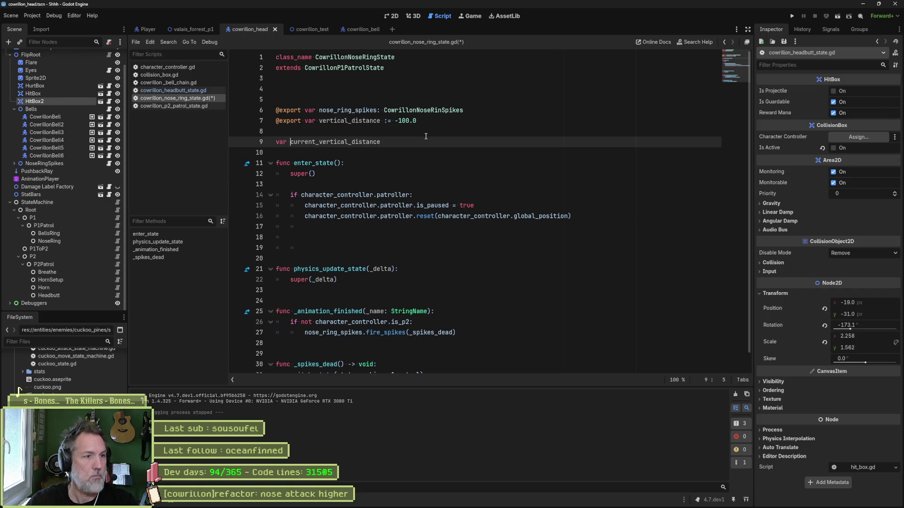
key(Delete)
key(Delete)
key(Delete)
text(orig)
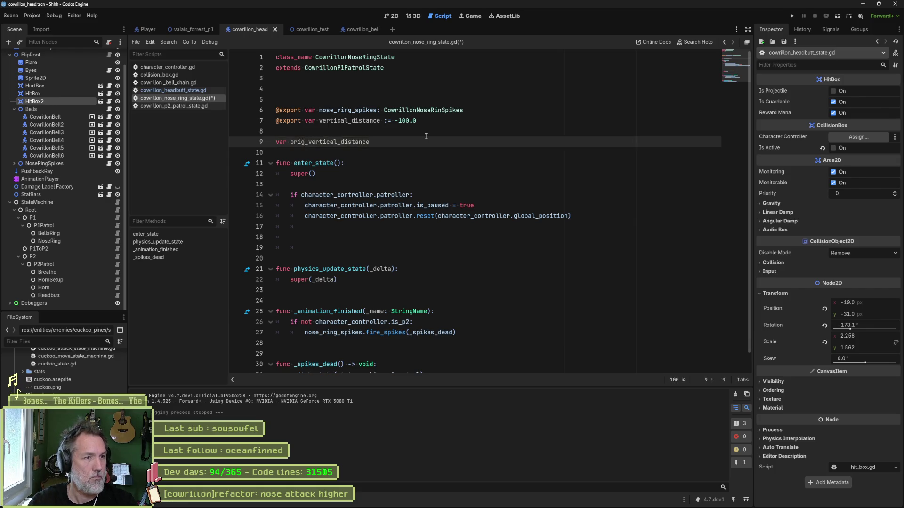
text(in_)
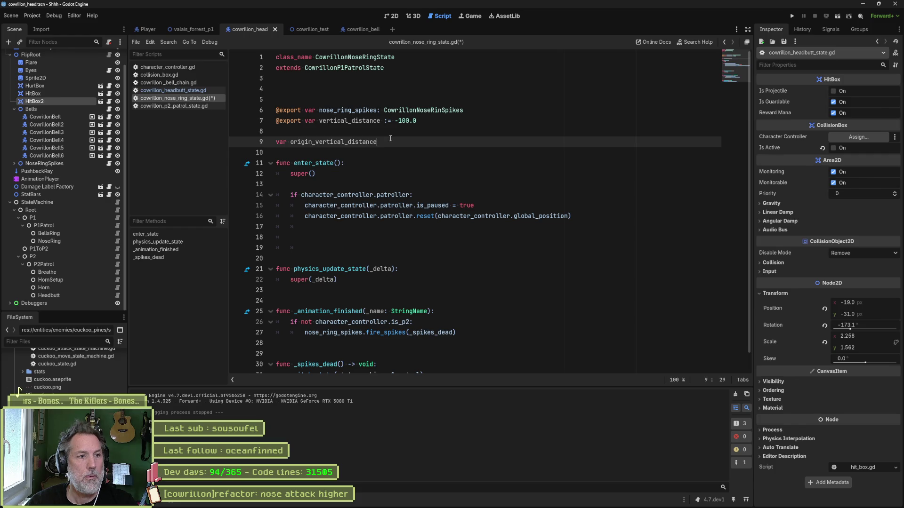
key(Return)
key(Return)
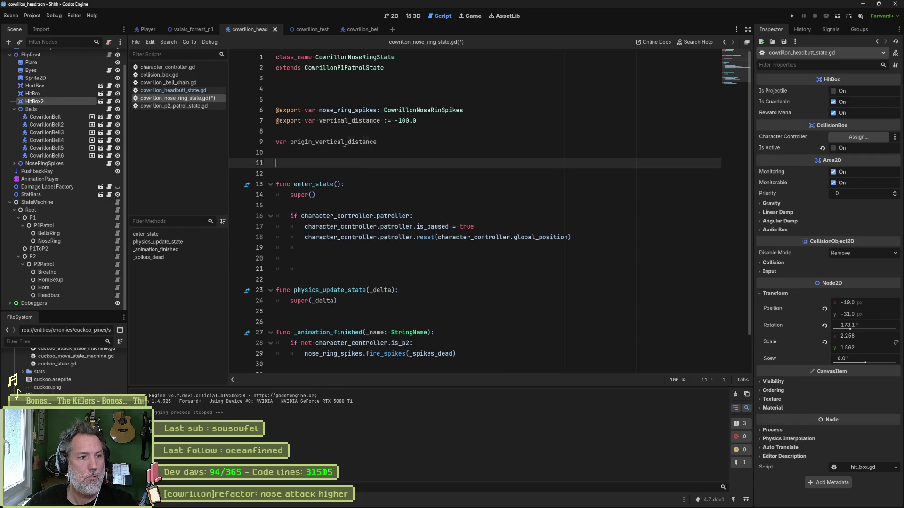
Step: In enter_state, set origin_vertical_distance = character_controller.global_position.y
double_click(345, 142)
key(ctrl+c)
click(524, 253)
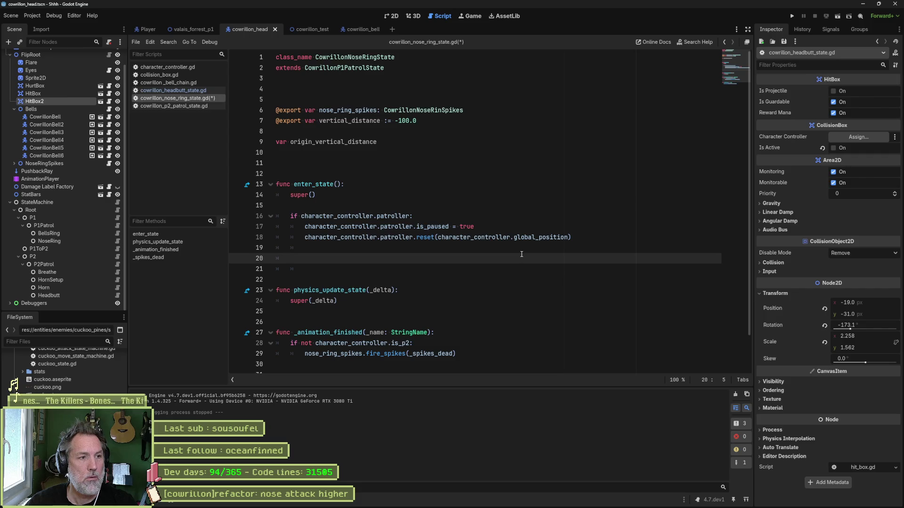
key(ctrl+v)
text(= )
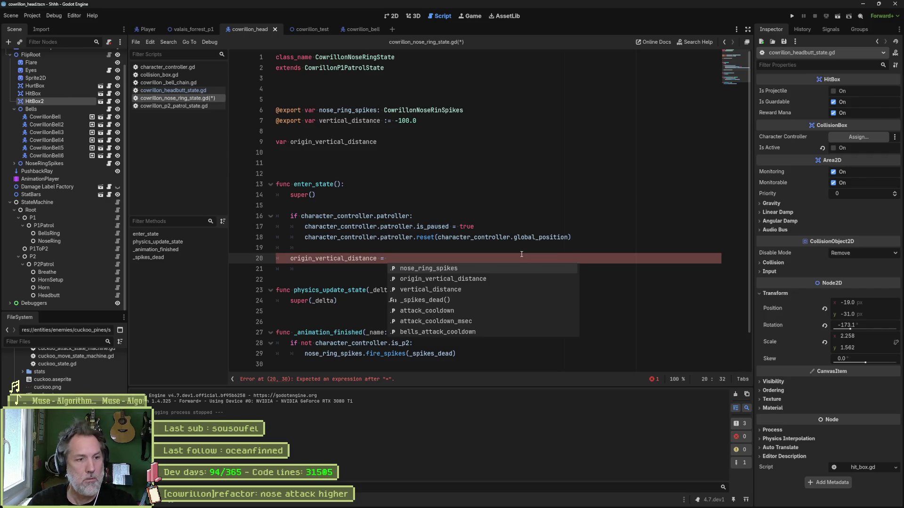
text(character_controller.)
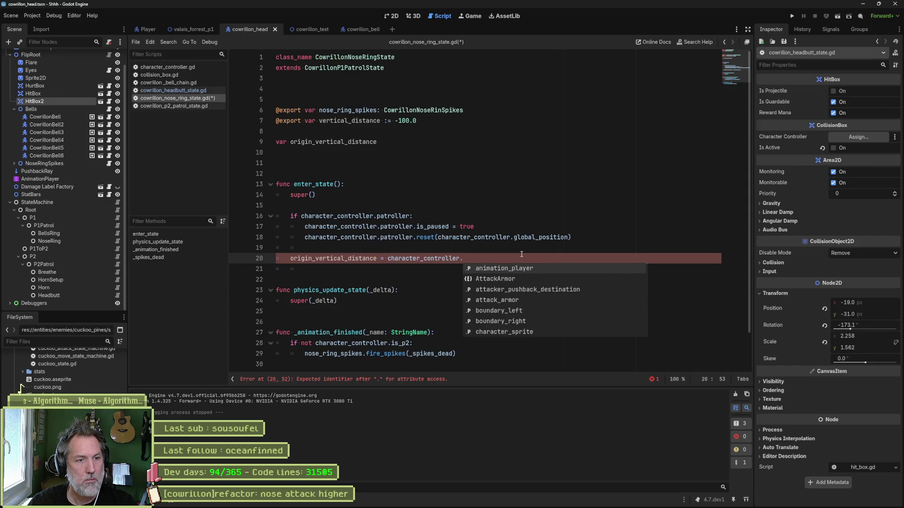
text(glo)
key(Return)
text(.y)
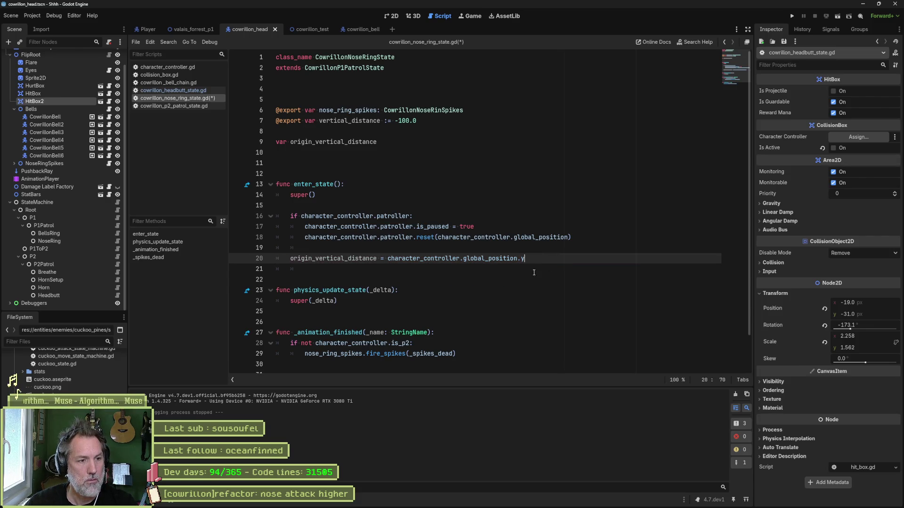
Step: Open a new indented line below super(_delta) in physics_update_state
click(449, 301)
key(Return)
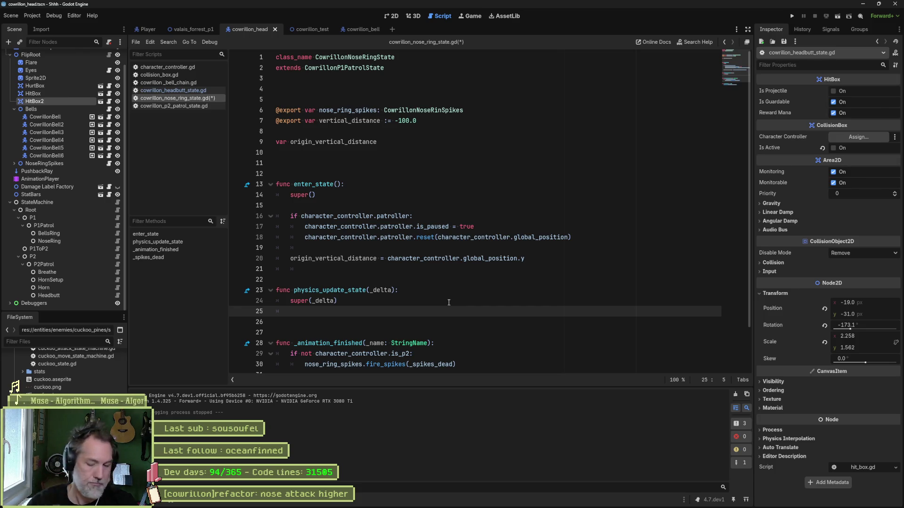
key(Return)
Step: Write the condition 'if character_controller.global_position.y > origin_vertical_distance + vertical_distance:'
text(if)
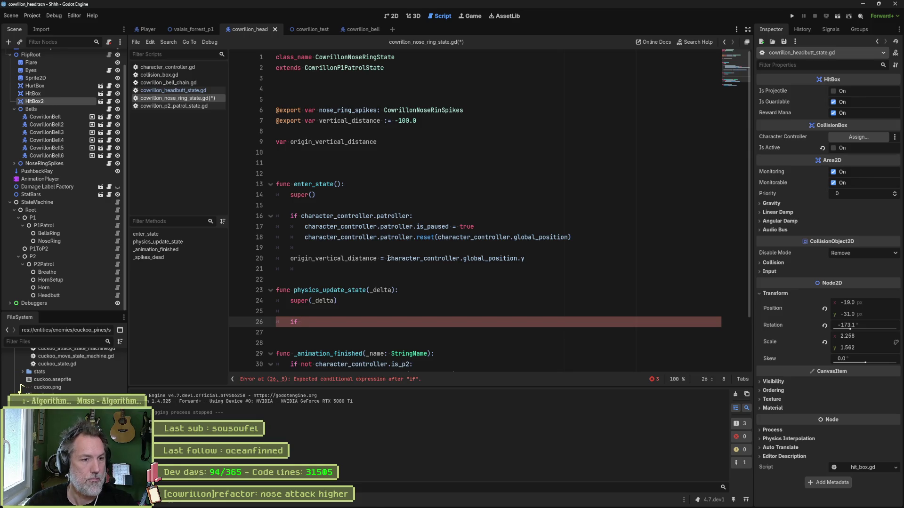
drag(388, 259, 522, 259)
click(347, 322)
key(ctrl+v)
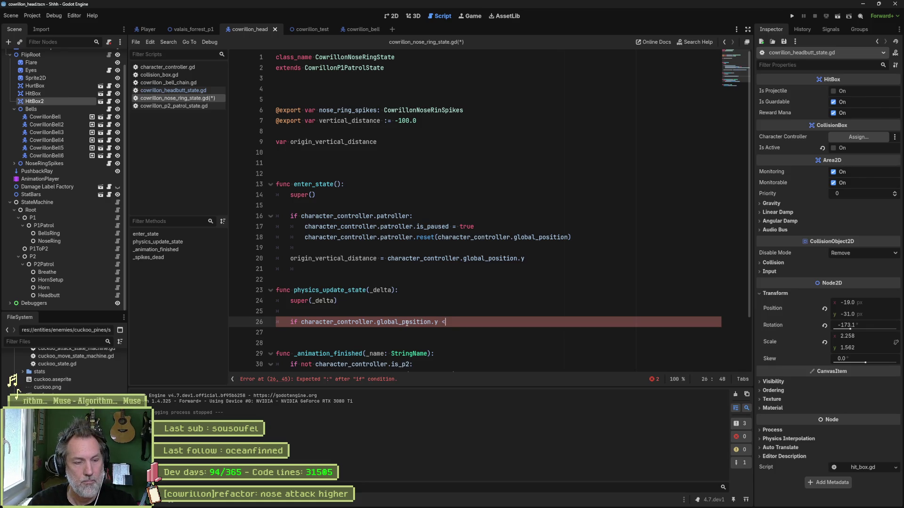
key(BackSpace)
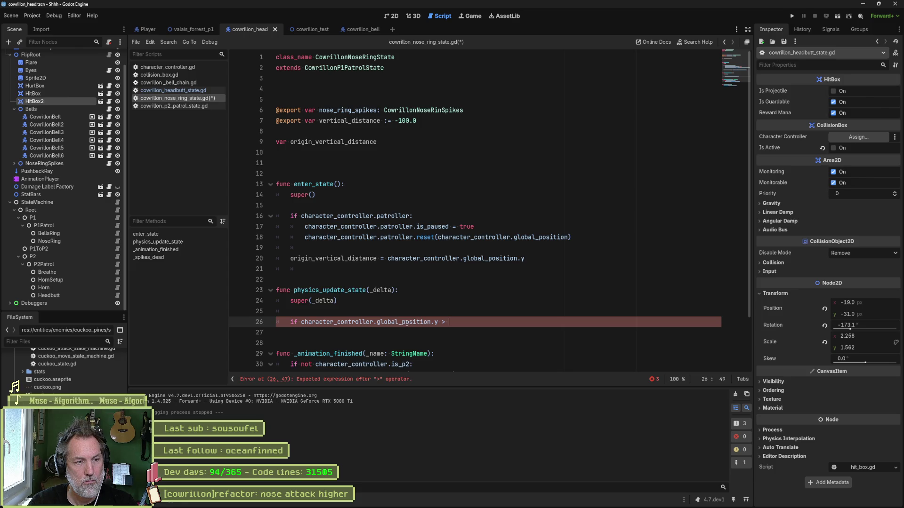
double_click(353, 143)
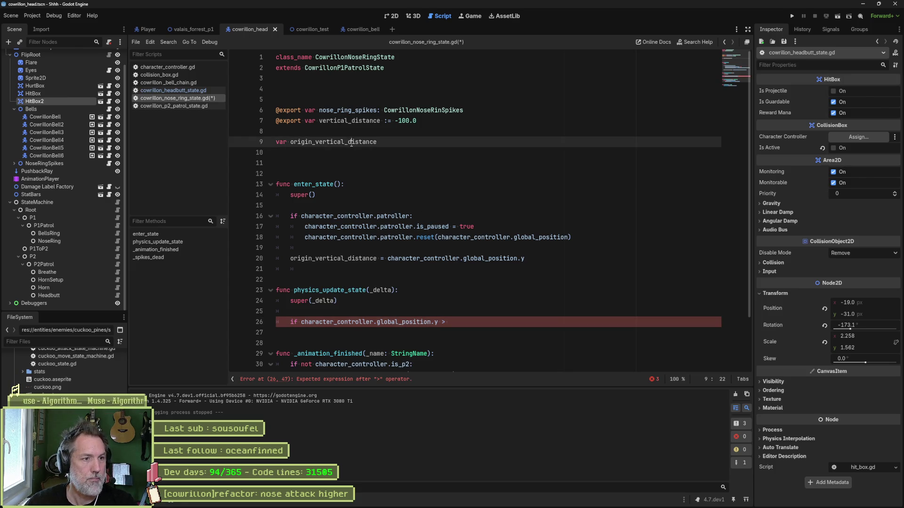
key(ctrl+c)
click(476, 322)
key(ctrl+v)
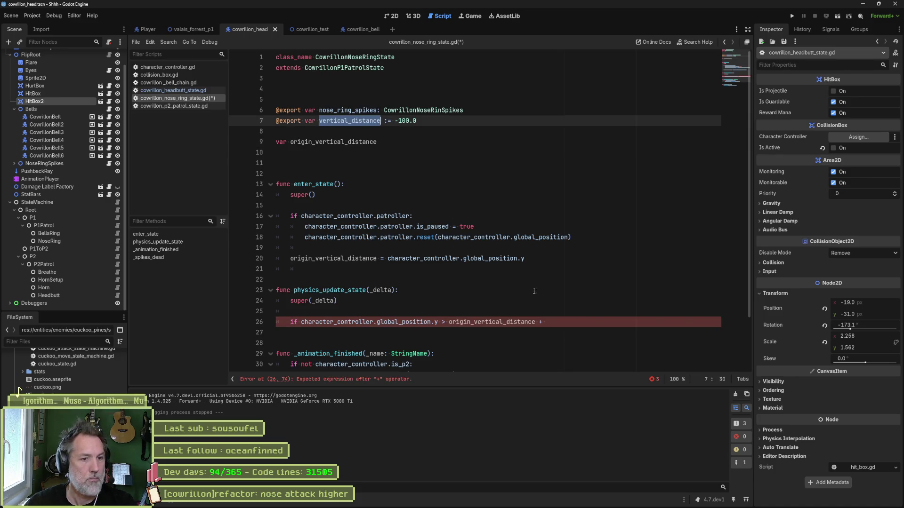
text( vertical_distance:)
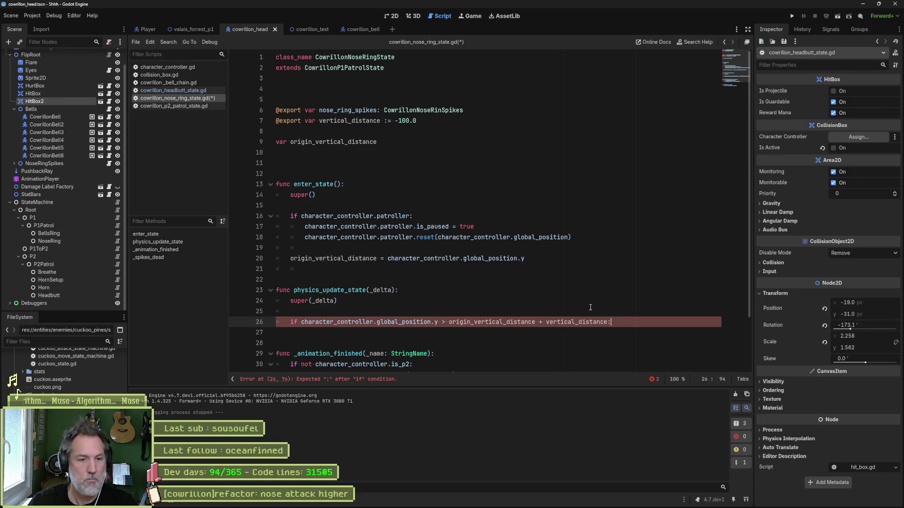
Step: Add a print_debug(self, "goooooo") call inside the if block and save the script
key(Return)
text(print_deb)
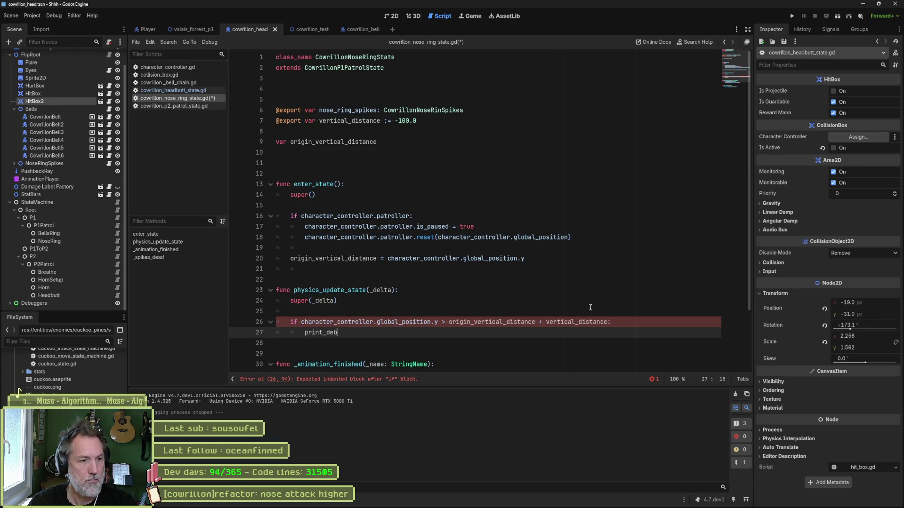
text(ug)
key(Return)
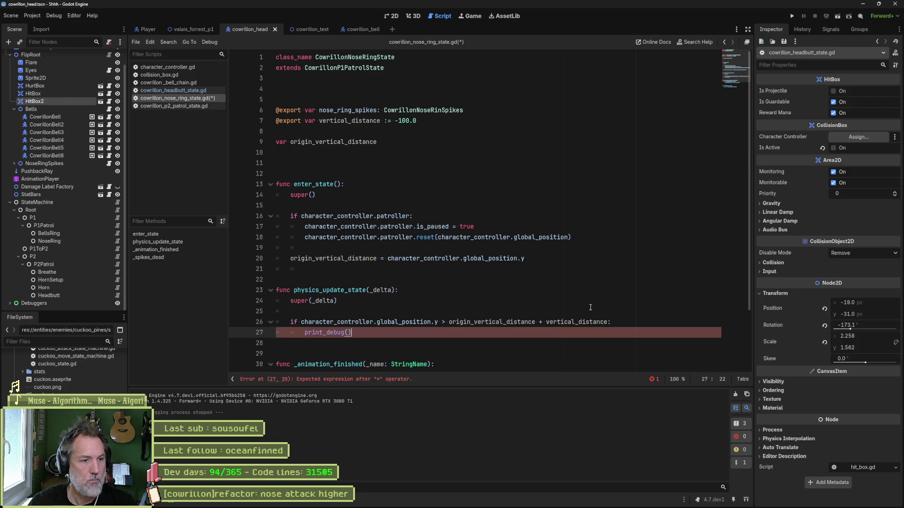
text(sel;f,)
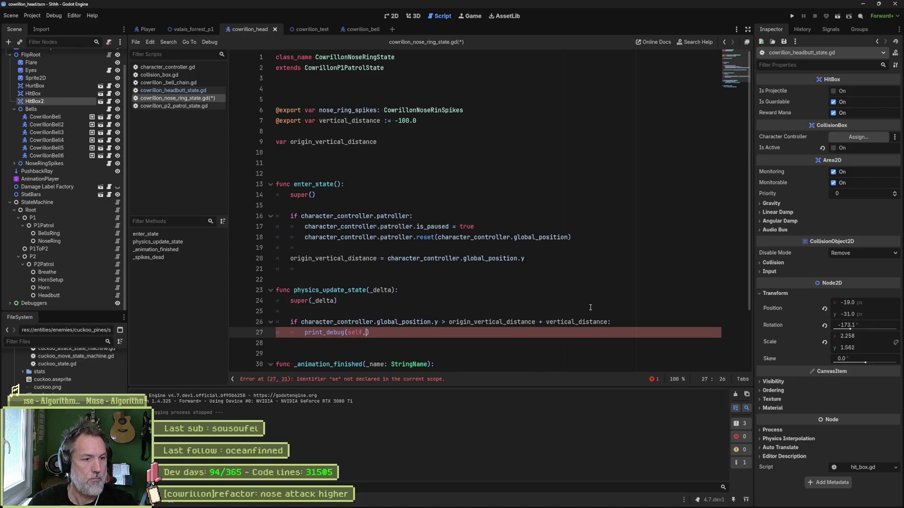
text(" goooooo)
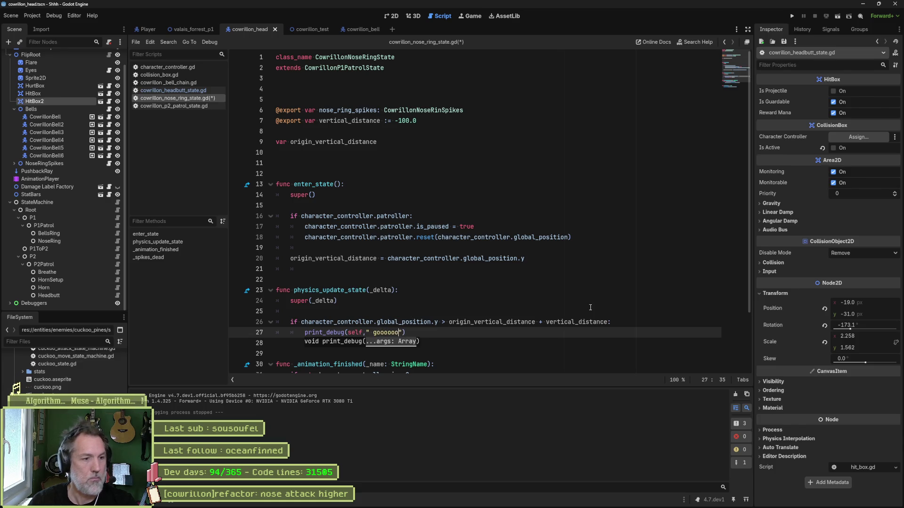
key(ctrl+s)
click(592, 300)
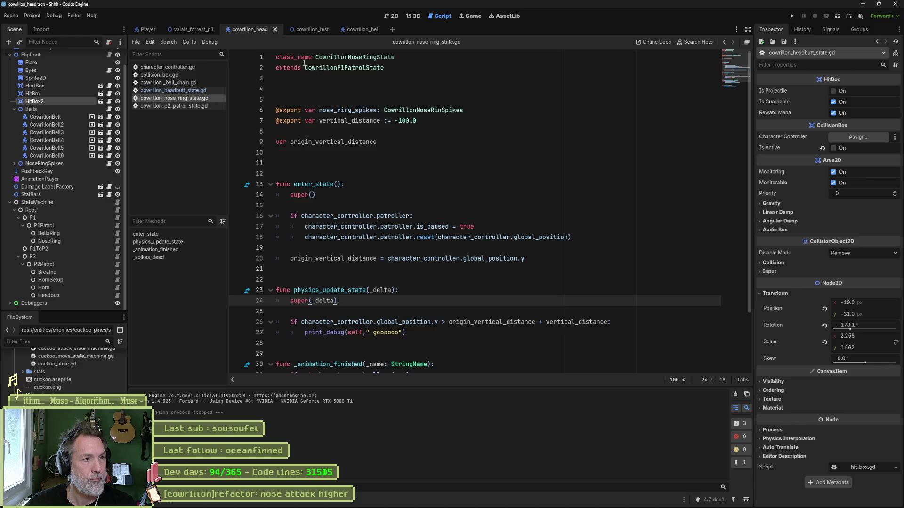
Step: Play-test valais_forrest_p1, inspecting the running CowrillonHead, then go back to the nose-ring script
click(205, 31)
key(F6)
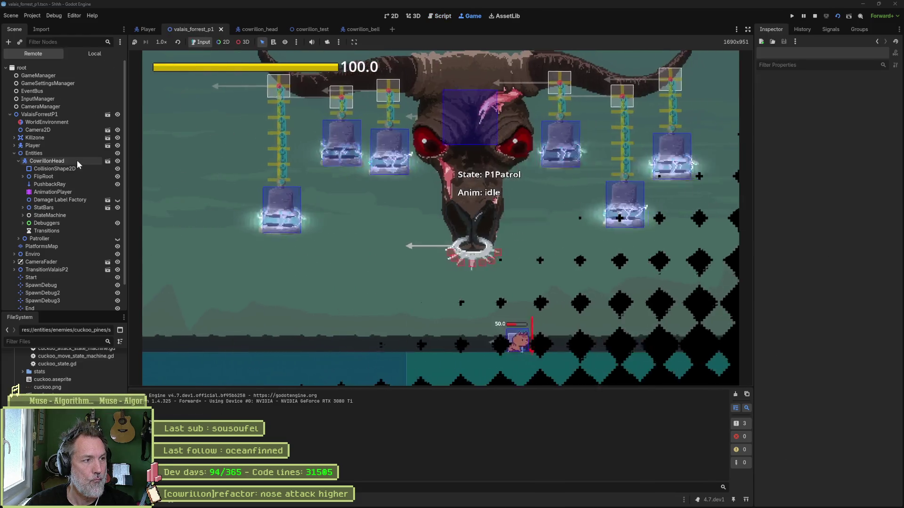
click(77, 160)
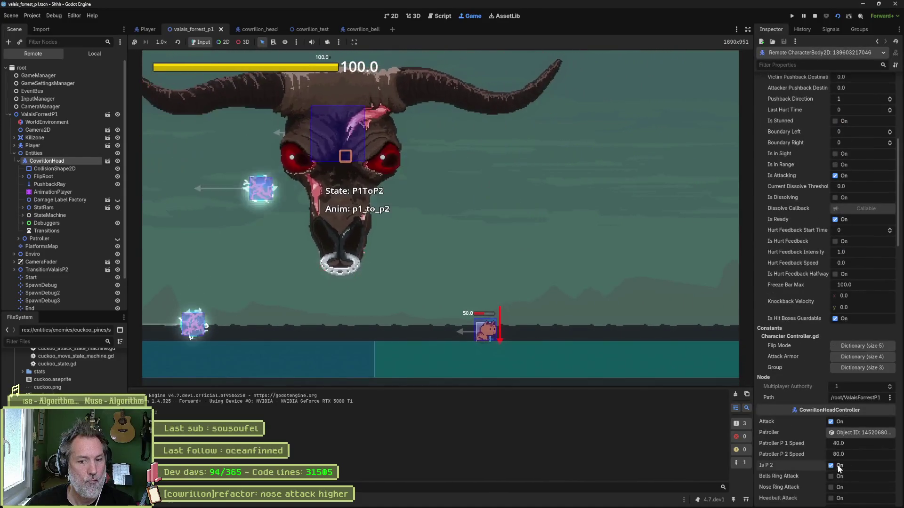
key(F6)
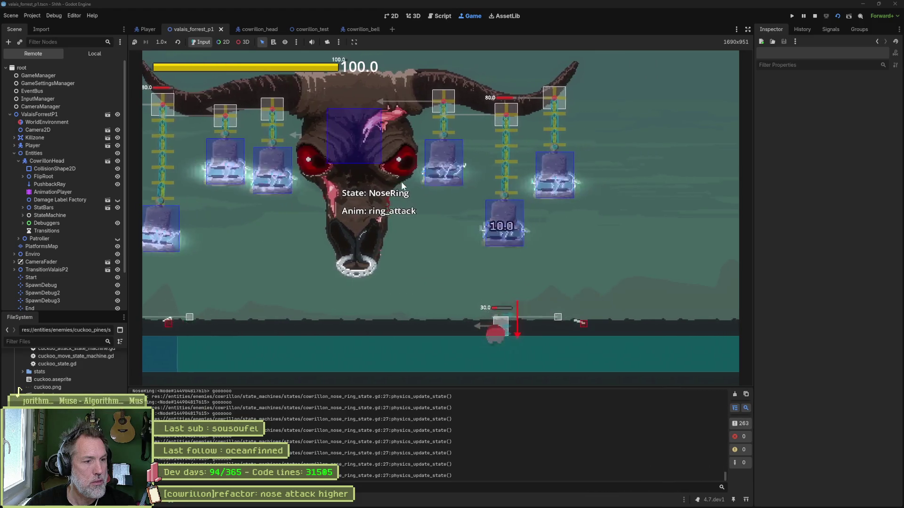
key(ctrl+F3)
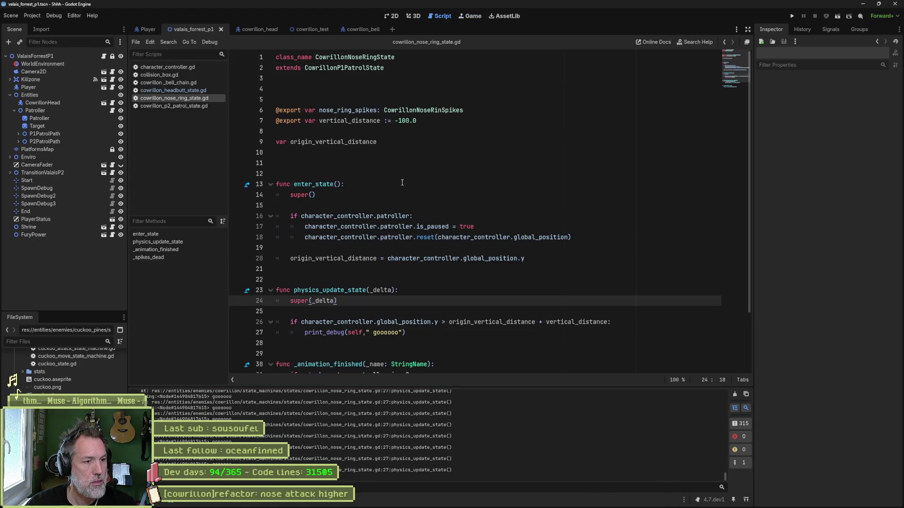
Step: Change the height comparison on line 26 from > to <
click(443, 322)
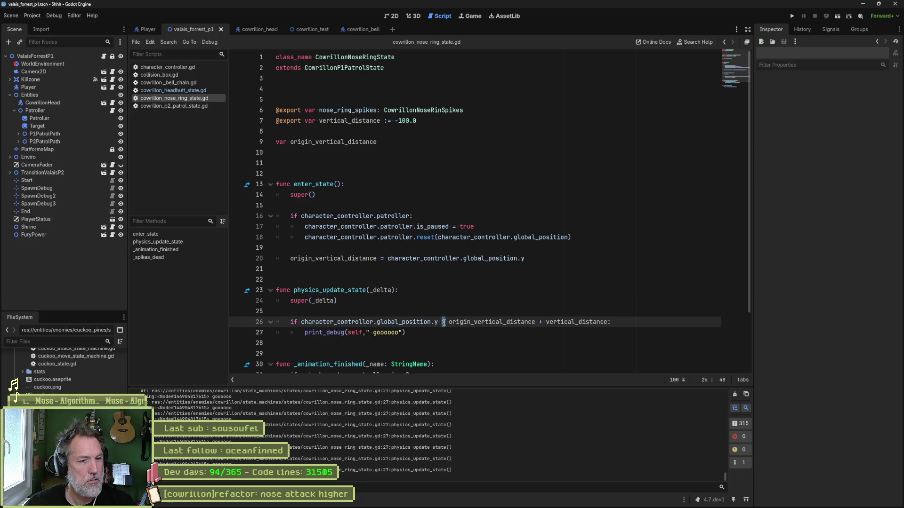
key(Right)
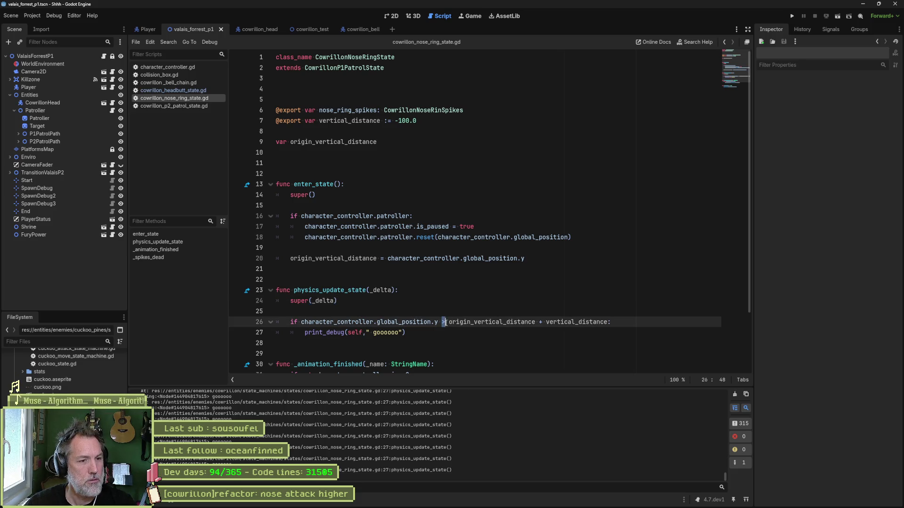
text(<)
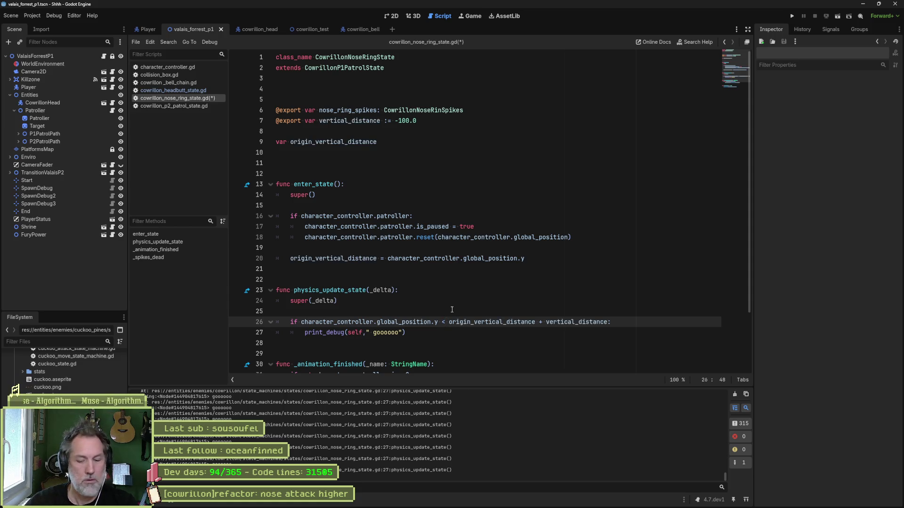
Step: Rerun the level, enable CowrillonHead's Nose Ring Attack in the Inspector, then stop the game
key(F5)
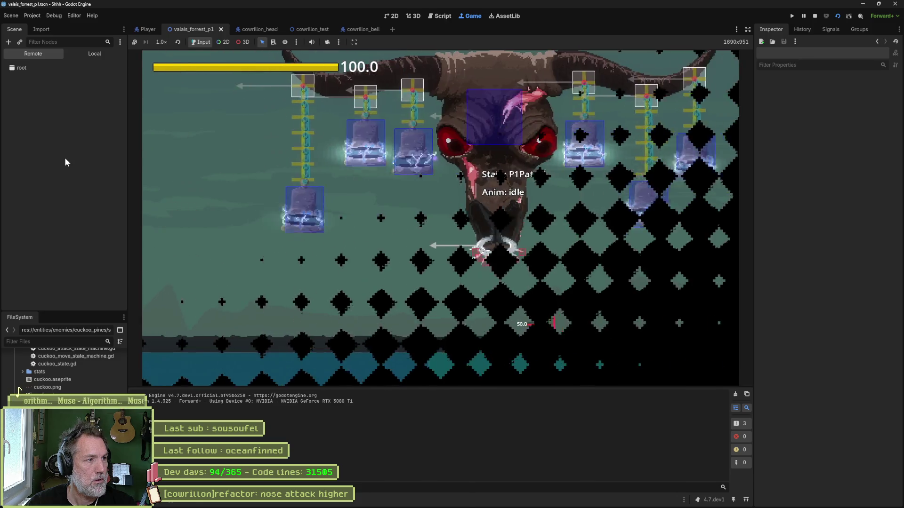
click(64, 160)
scroll(846, 363, down, 5)
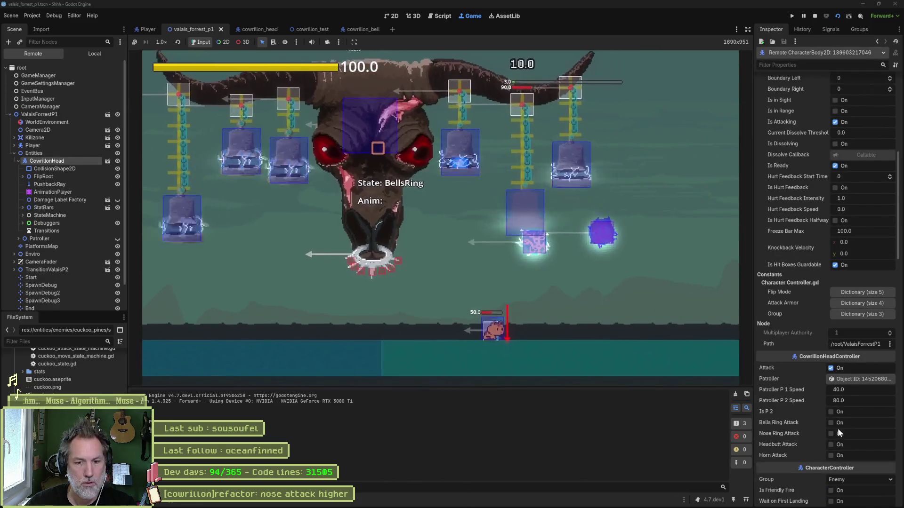
click(840, 434)
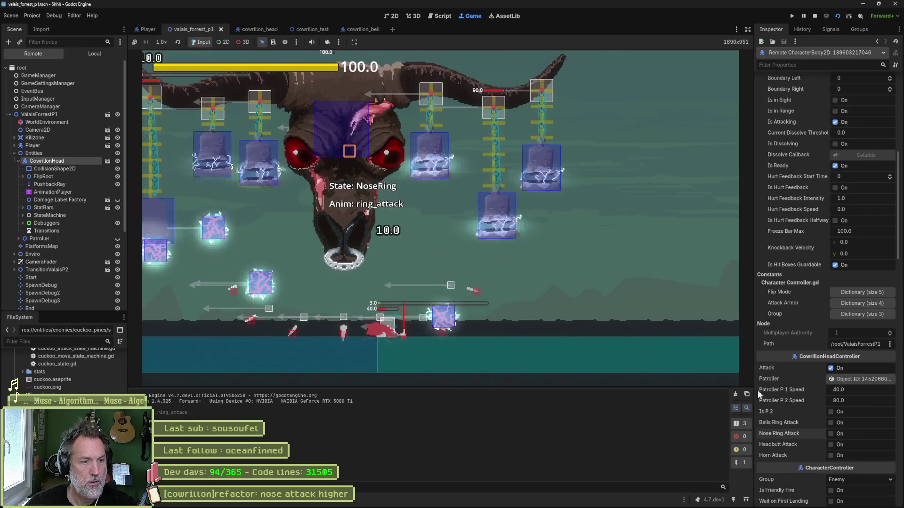
key(F8)
Step: Comment out the _animation_finished handler (lines 30–32) and run the forest level again
scroll(401, 306, down, 3)
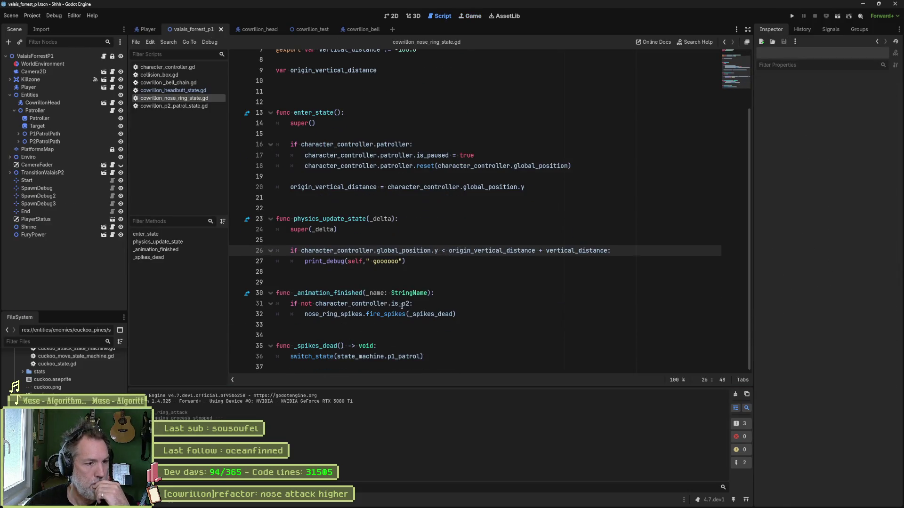
mouse_move(466, 317)
mouse_down()
mouse_move(452, 293)
mouse_move(457, 308)
mouse_up()
click(459, 314)
click(455, 320)
click(455, 314)
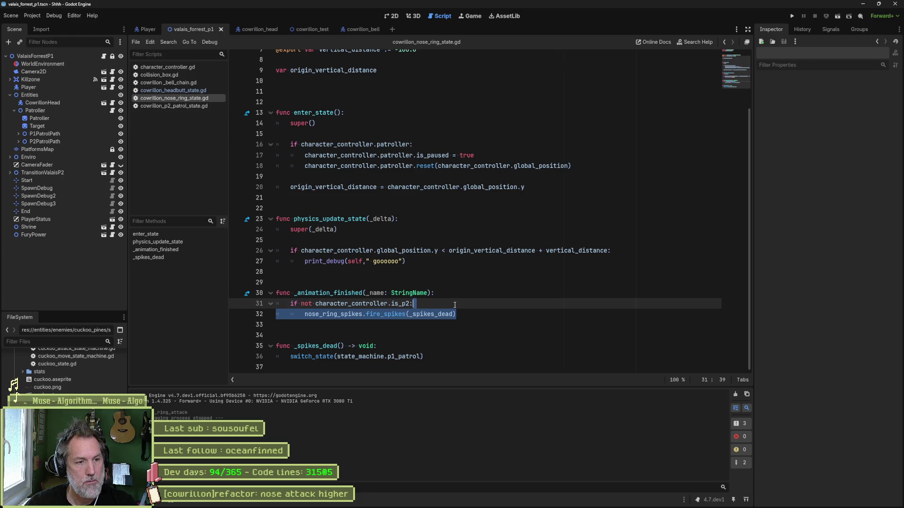
mouse_move(386, 293)
mouse_down()
mouse_move(434, 294)
mouse_move(384, 314)
mouse_up()
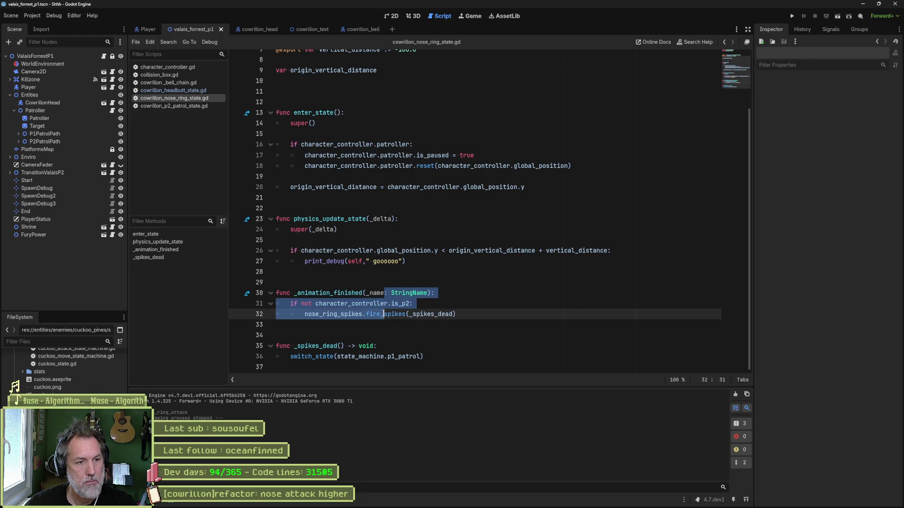
key(ctrl+k)
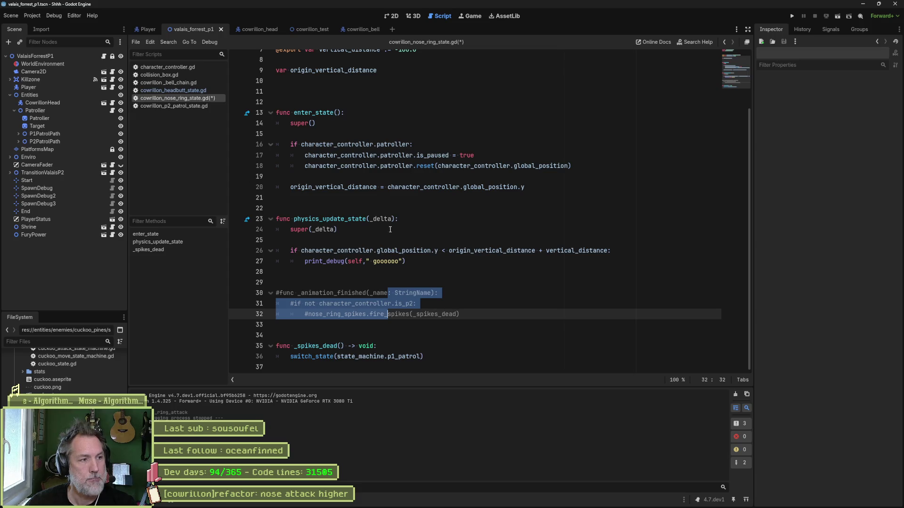
key(F6)
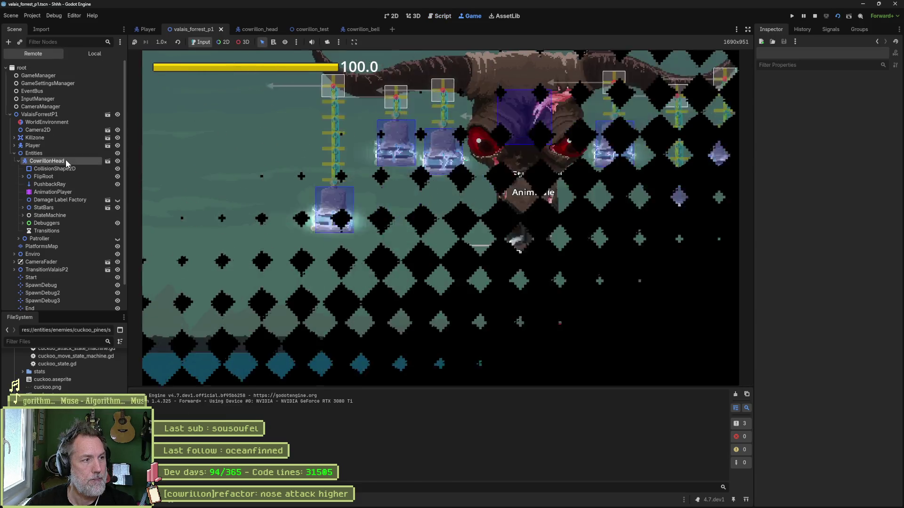
Step: Inspect the running CowrillonHead's properties, then stop the game
click(66, 159)
scroll(855, 379, down, 5)
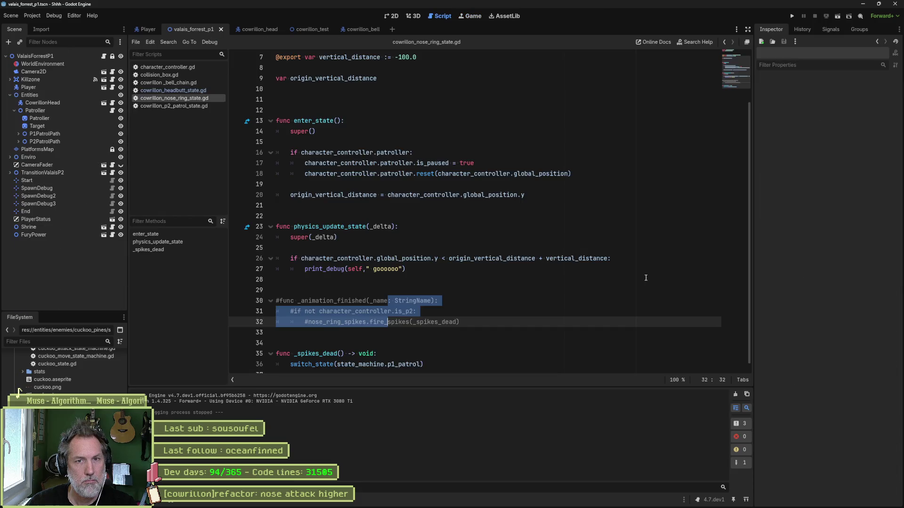
key(F8)
Step: In the cowrillon_head scene, check NoseRing's Vertical Distance and preview the idle animation
click(249, 29)
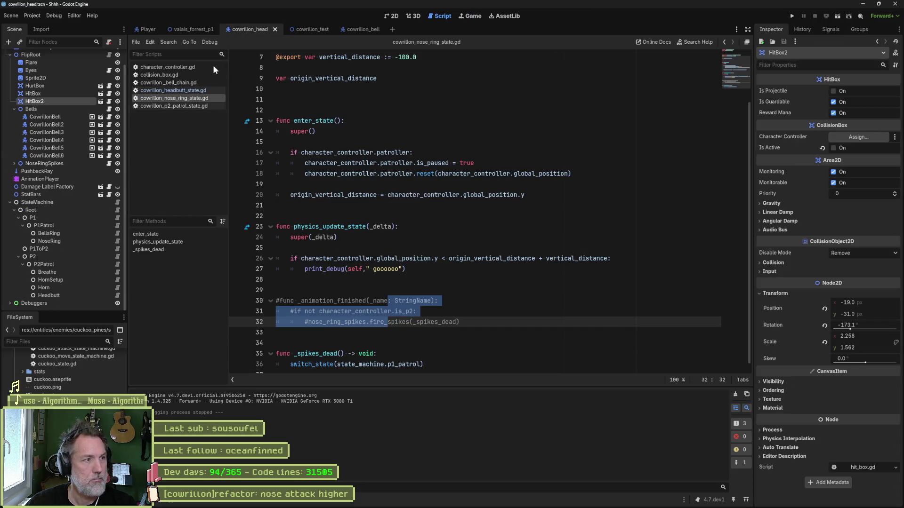
click(70, 241)
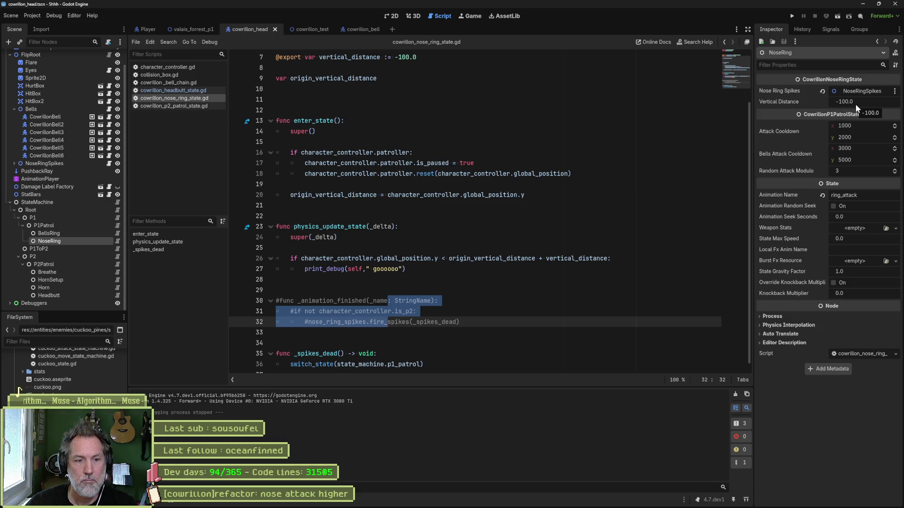
click(389, 16)
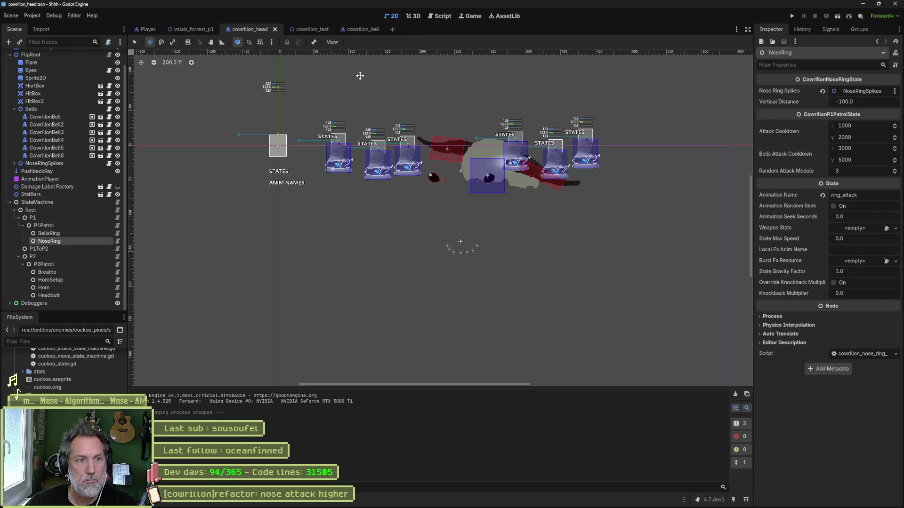
click(72, 182)
click(296, 307)
click(323, 362)
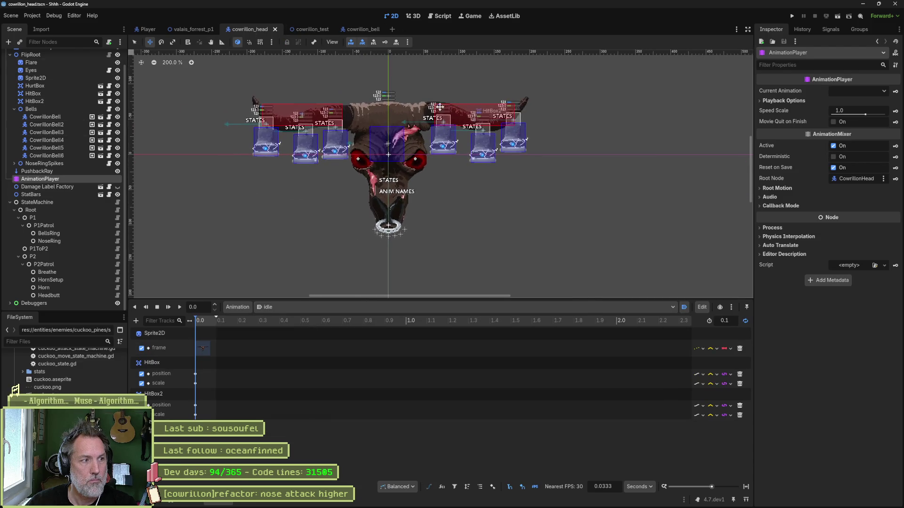
Step: In the forest level, expand CowrillonHead's Transform, trial-drag its y position, then undo it
click(196, 31)
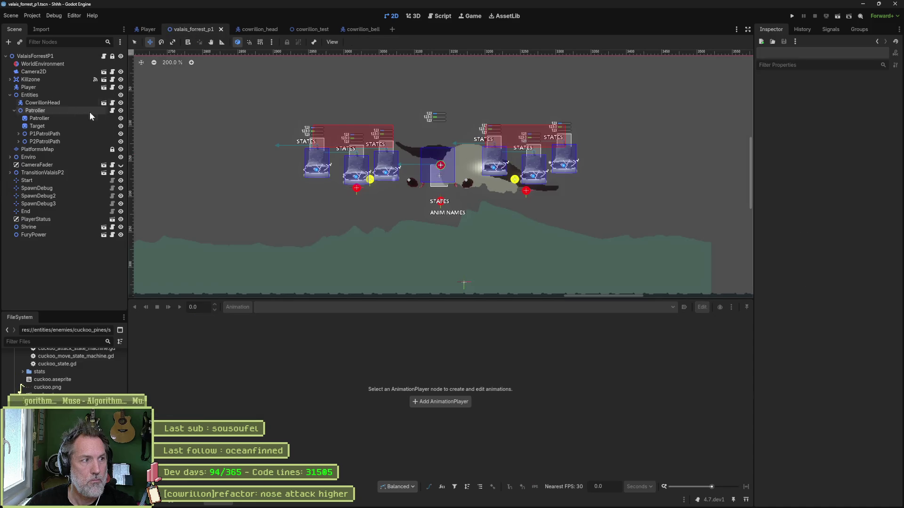
click(42, 104)
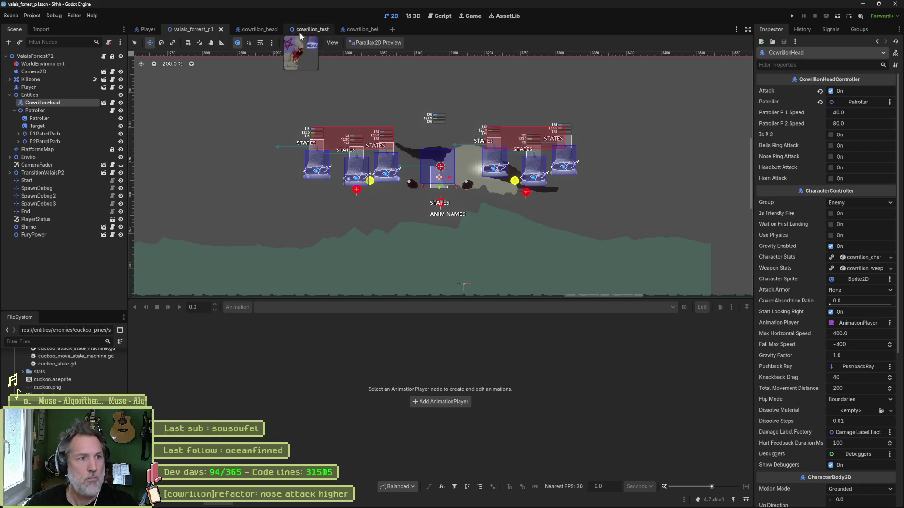
click(265, 32)
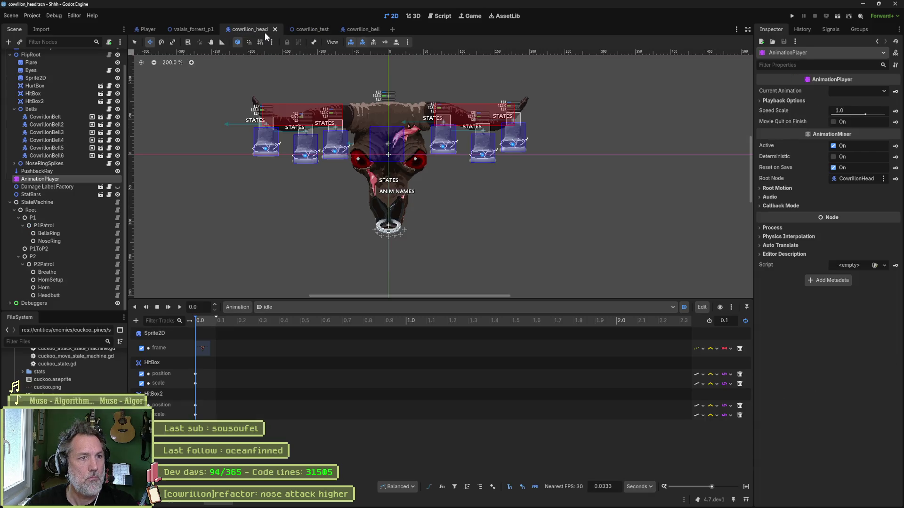
click(203, 30)
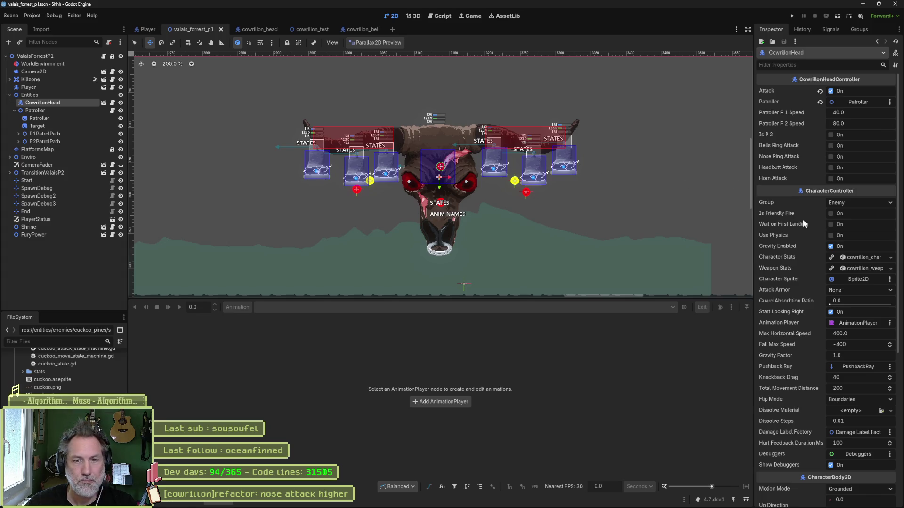
scroll(805, 236, down, 5)
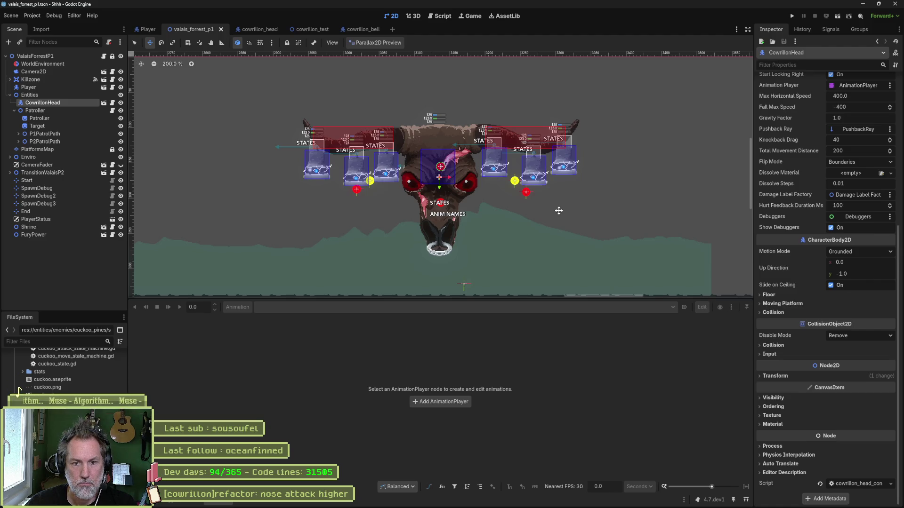
click(780, 377)
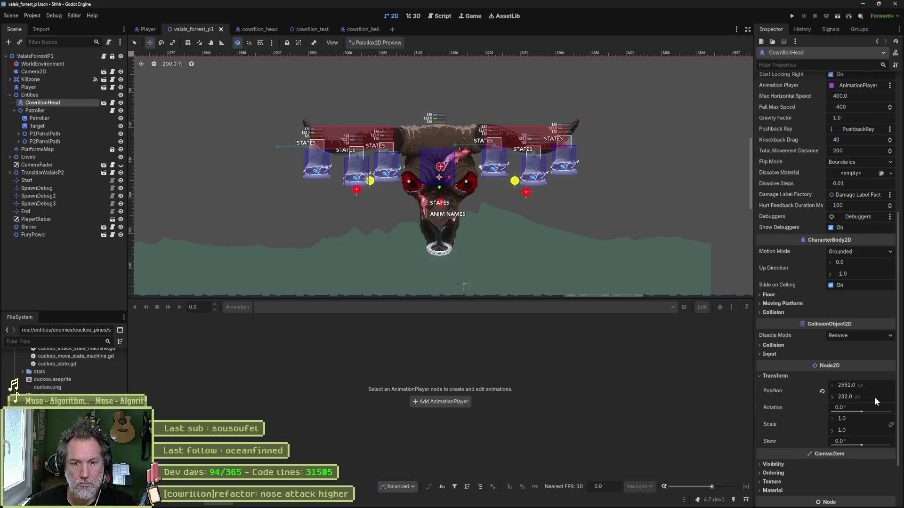
drag(874, 397, 875, 396)
key(ctrl+z)
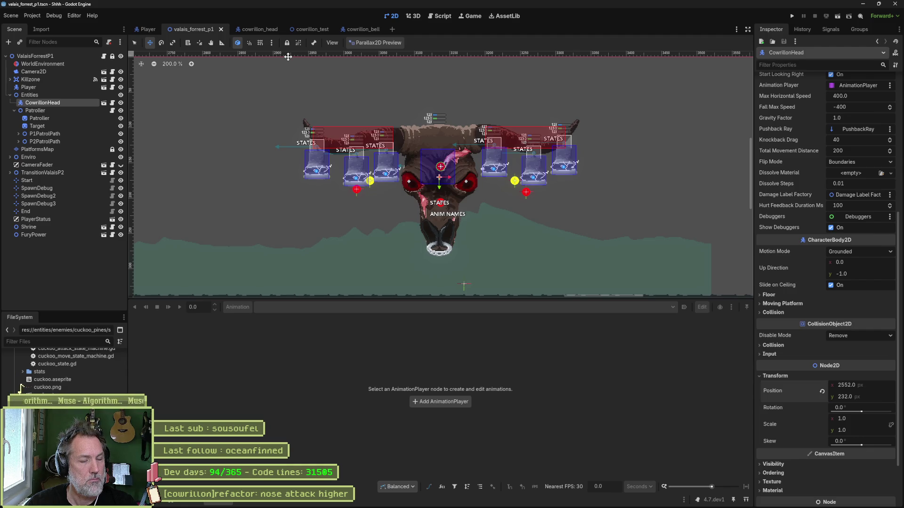
Step: Try shifting the head's x and y position in the forest level, then undo both changes
click(434, 17)
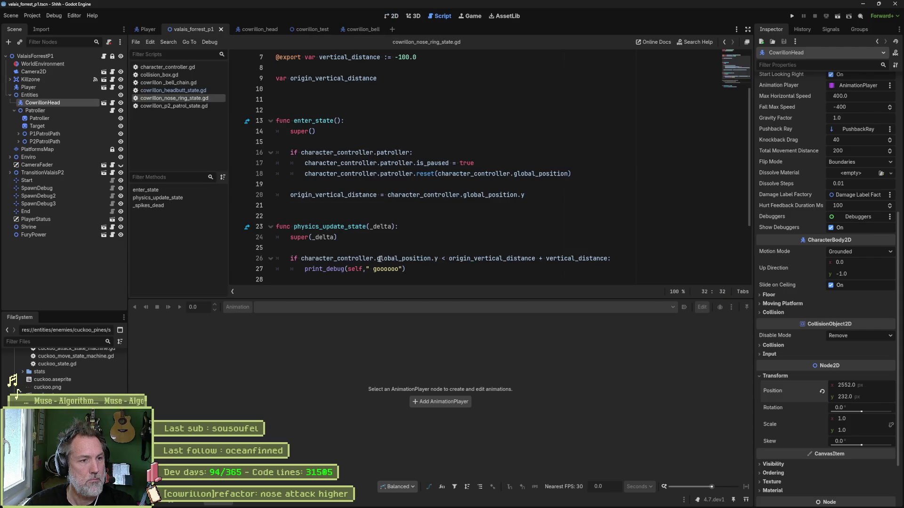
mouse_move(396, 259)
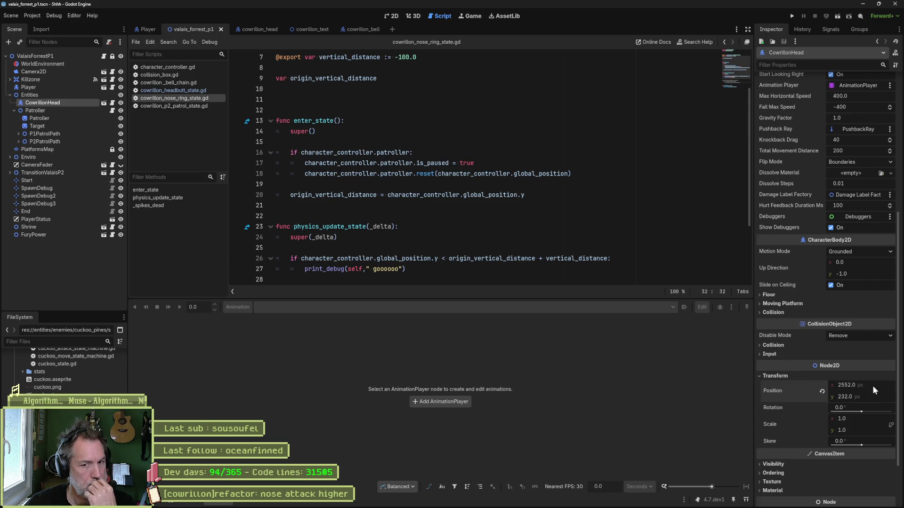
drag(874, 384, 870, 385)
key(ctrl+z)
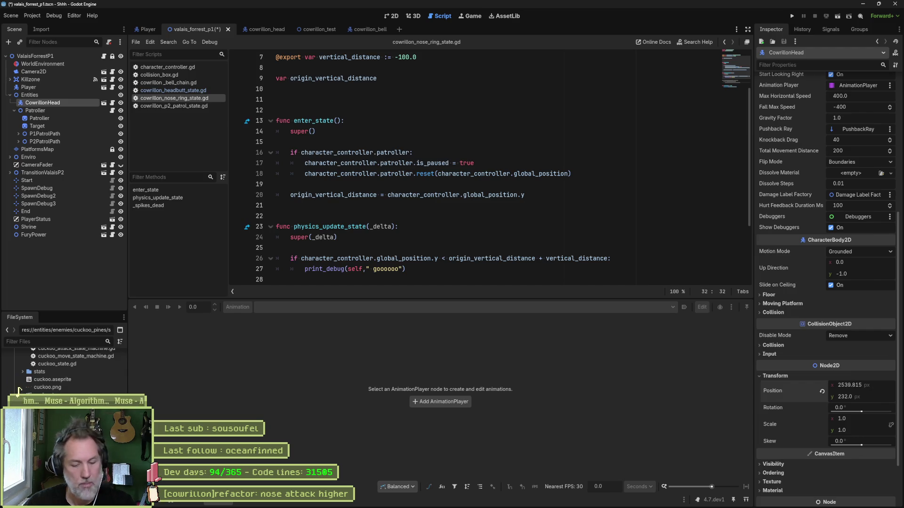
click(392, 16)
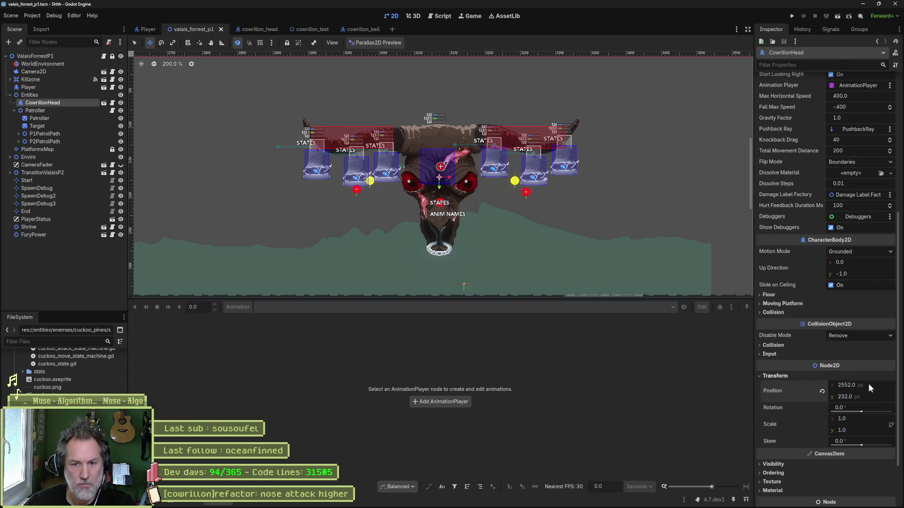
drag(877, 397, 871, 397)
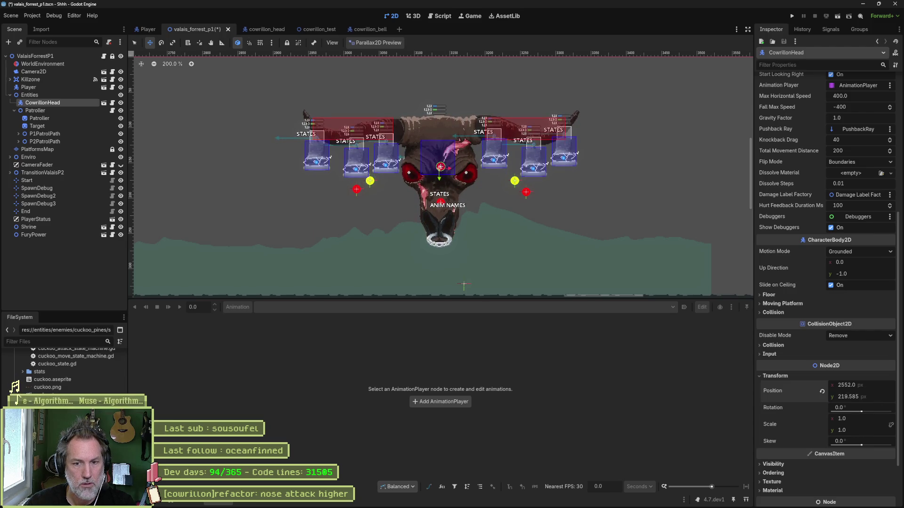
key(ctrl+z)
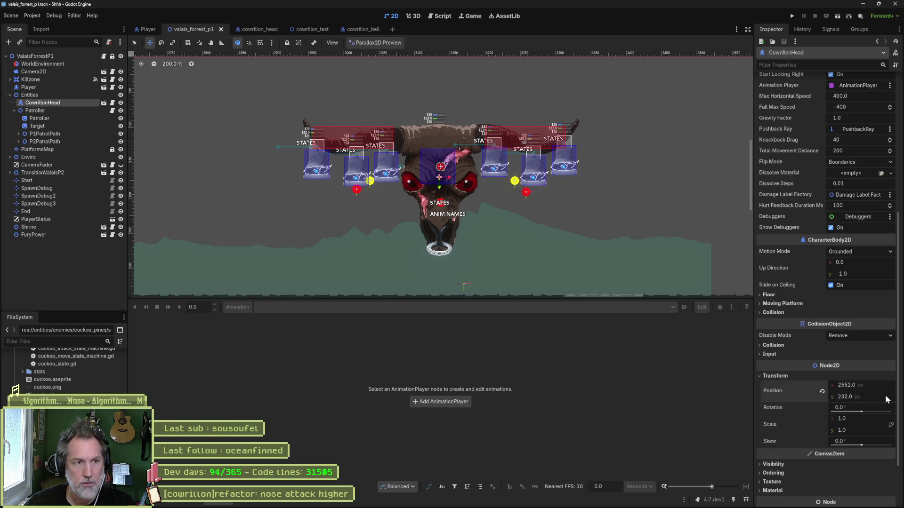
Step: Review the head's height comparison on line 26 of the nose-ring state script, ending on empty line 25
click(442, 15)
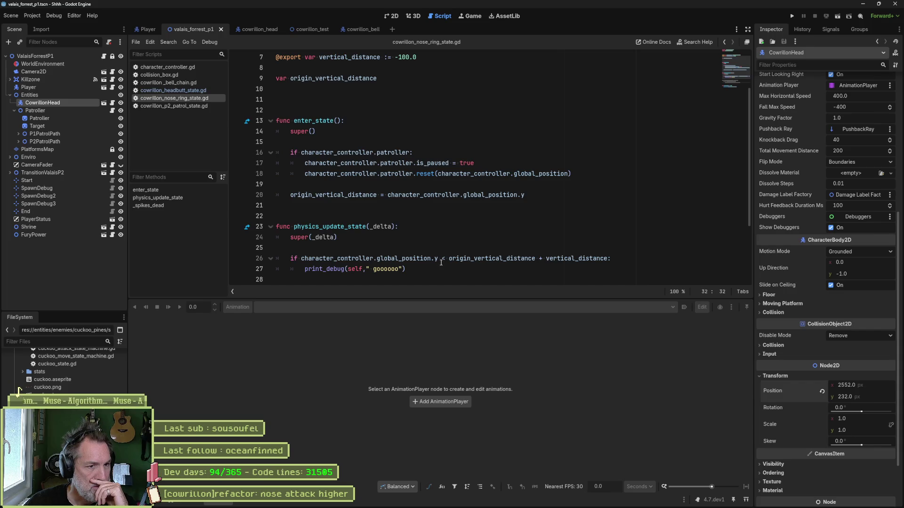
click(442, 259)
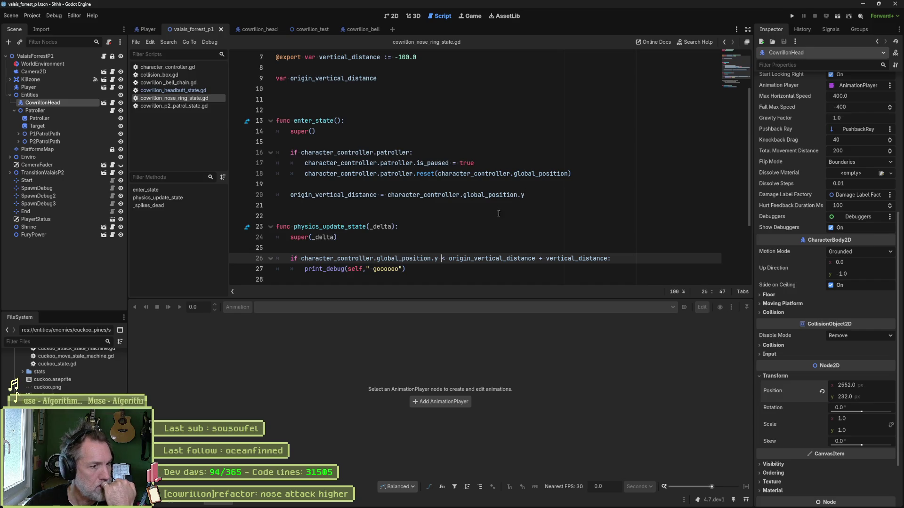
scroll(499, 213, down, 2)
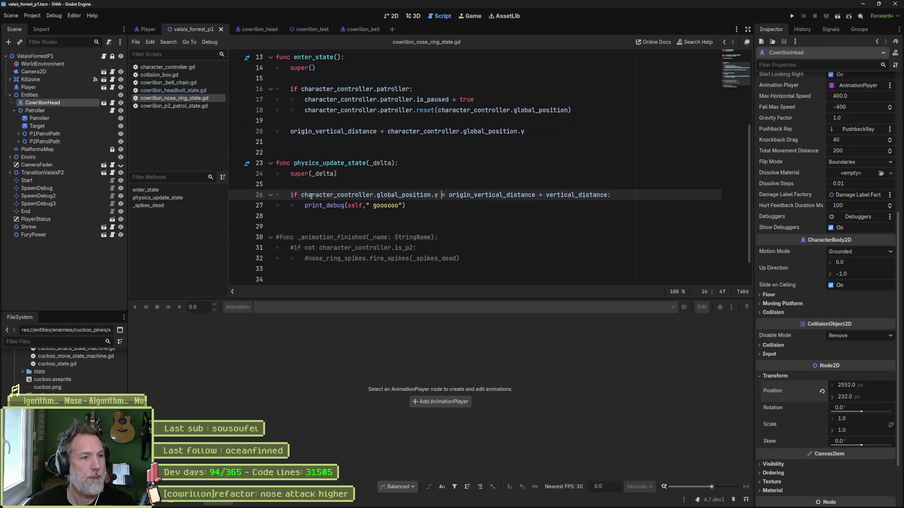
drag(302, 195, 438, 195)
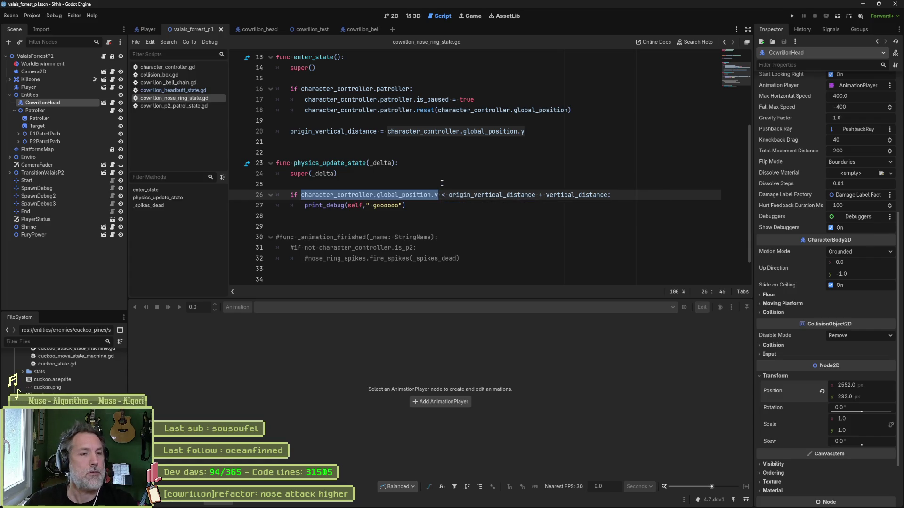
click(442, 183)
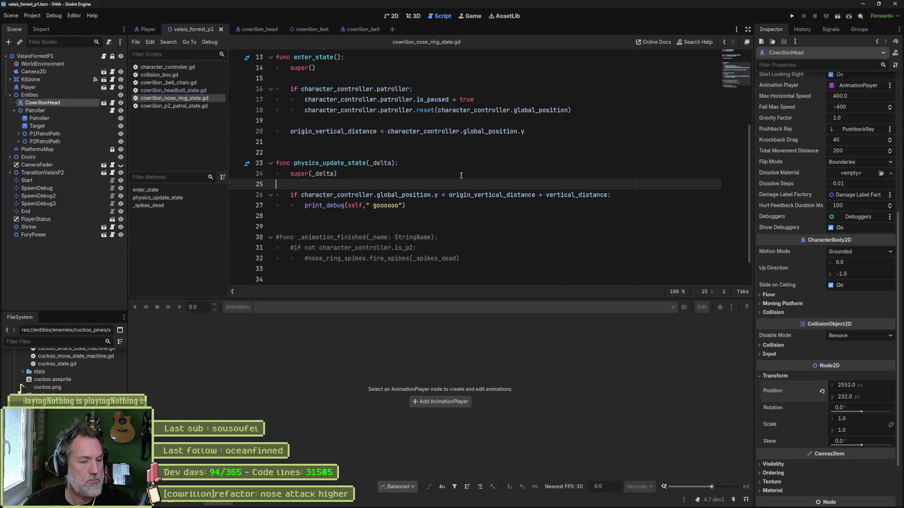
Step: On line 25, add a print_debug call logging the controller's global_position.y and origin_vertical_distance
drag(301, 195, 432, 194)
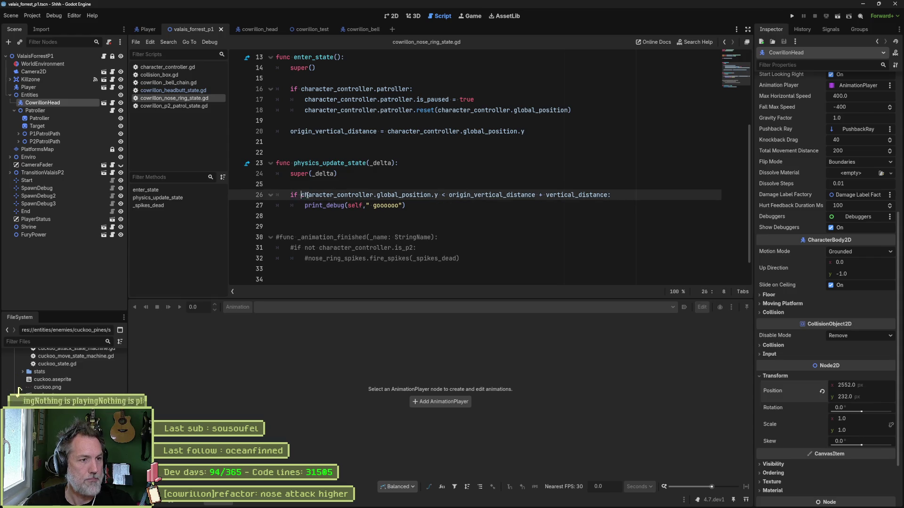
click(432, 187)
key(Tab)
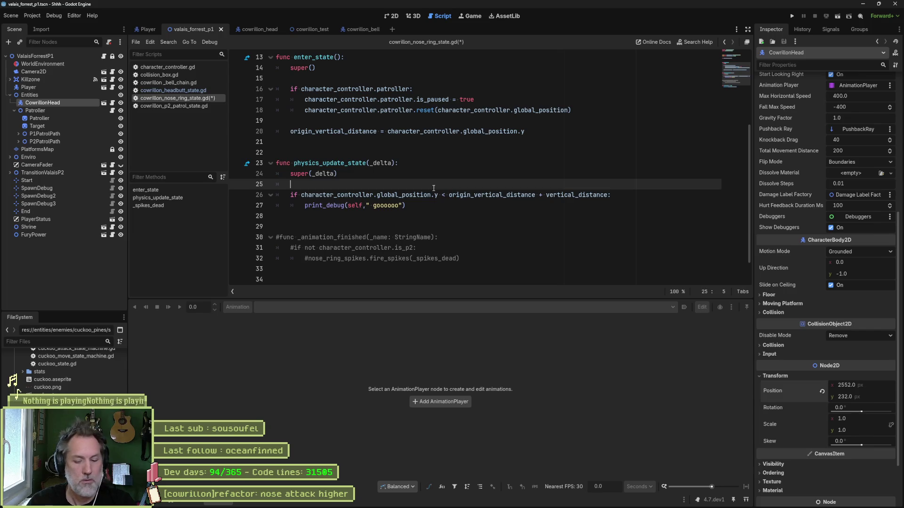
text(print_debug()
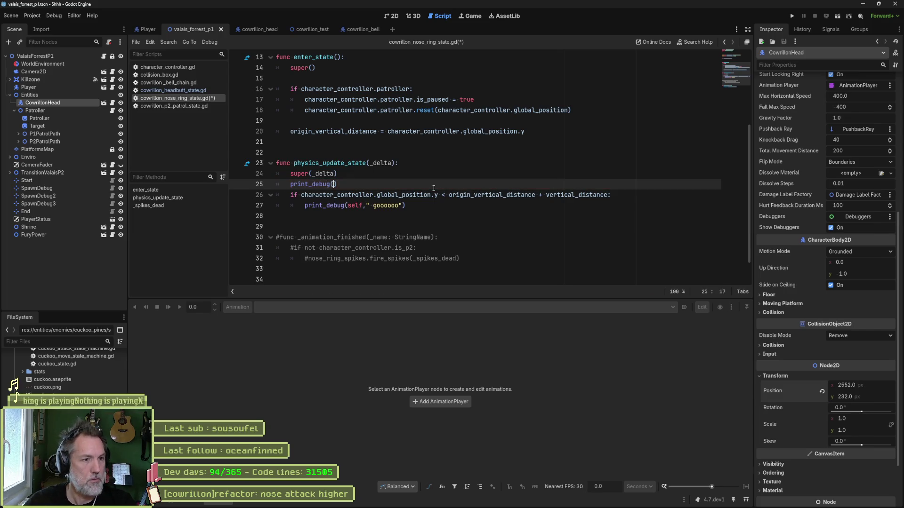
text(self, " character_controller.global_position.y: ")
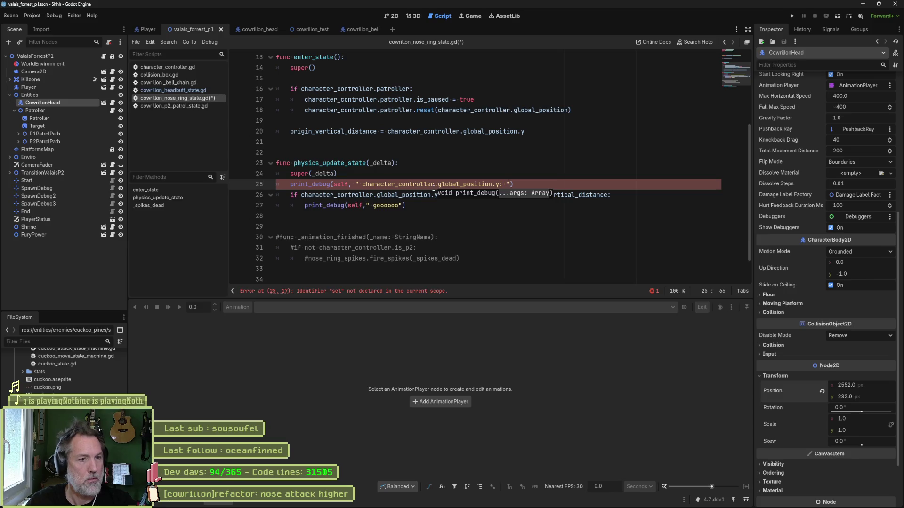
text(, character_controller.global_position.y)
click(454, 195)
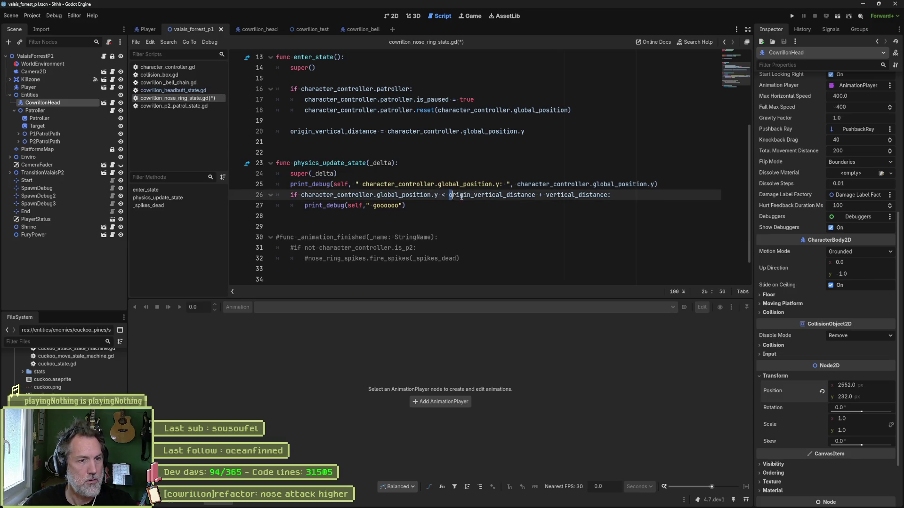
click(646, 185)
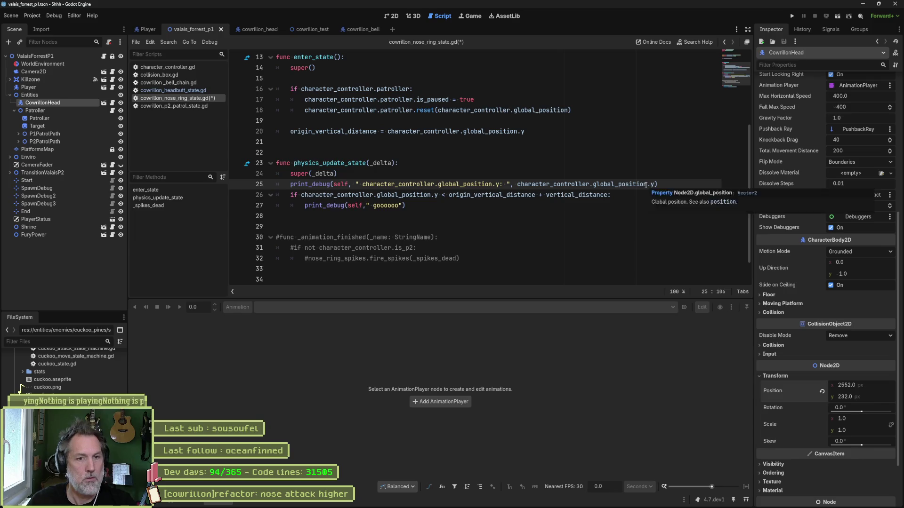
text(, " origin_vertical_distance: ", origin_vertical_distance)
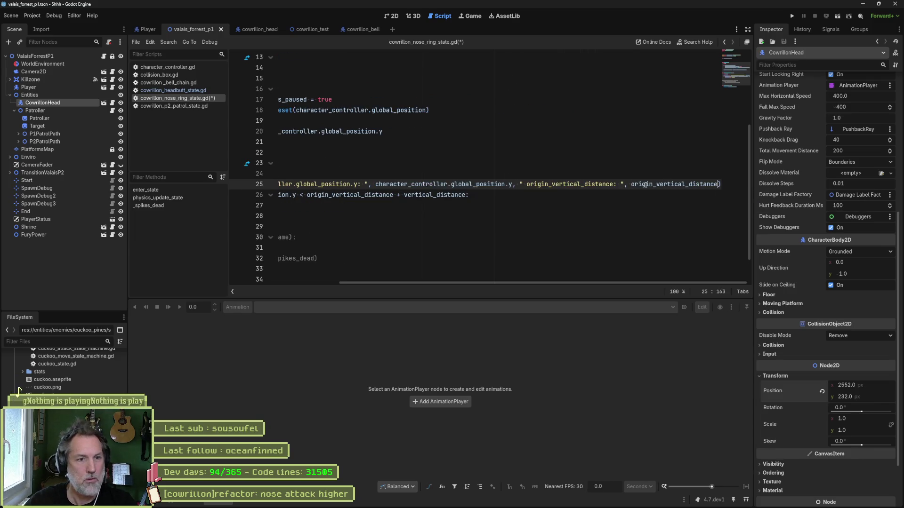
Step: Append vertical_distance and (origin_vertical_distance + vertical_distance) to the print_debug call, then run the game with F5
double_click(419, 196)
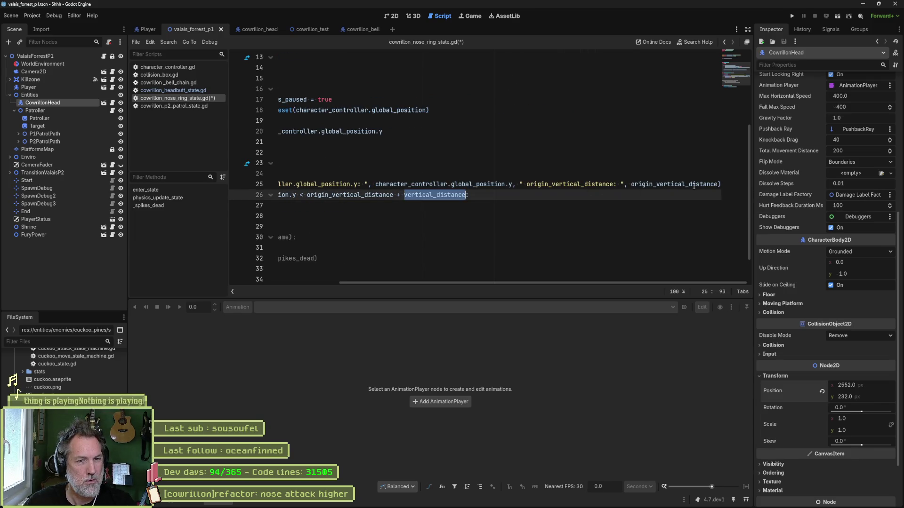
click(718, 185)
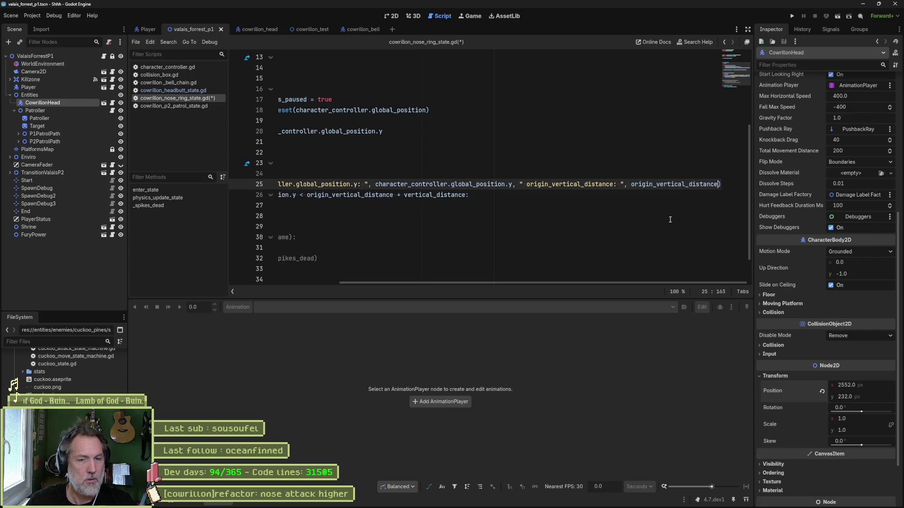
text(, )
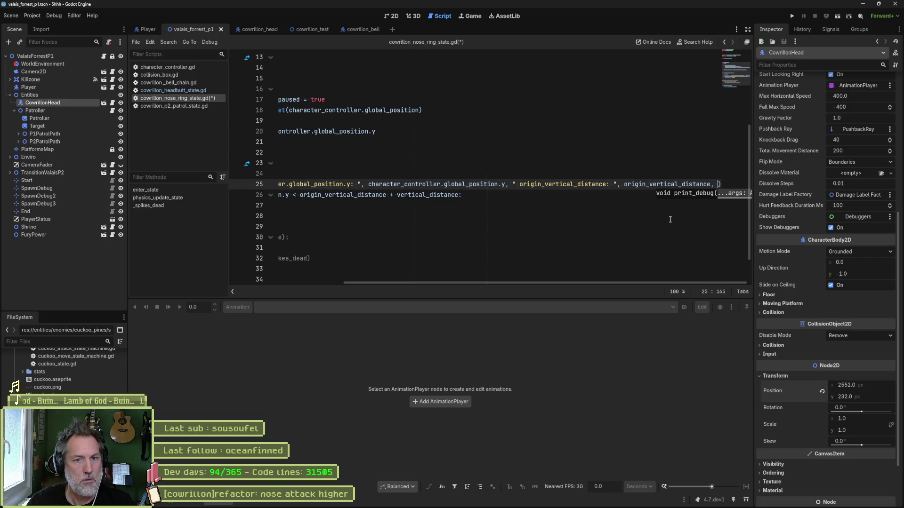
text(")
text( + ")
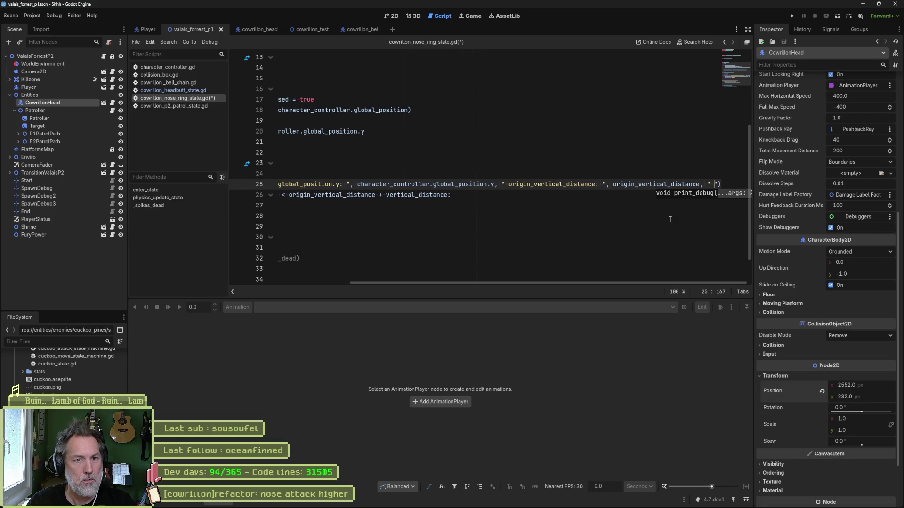
text(, vertical_distance)
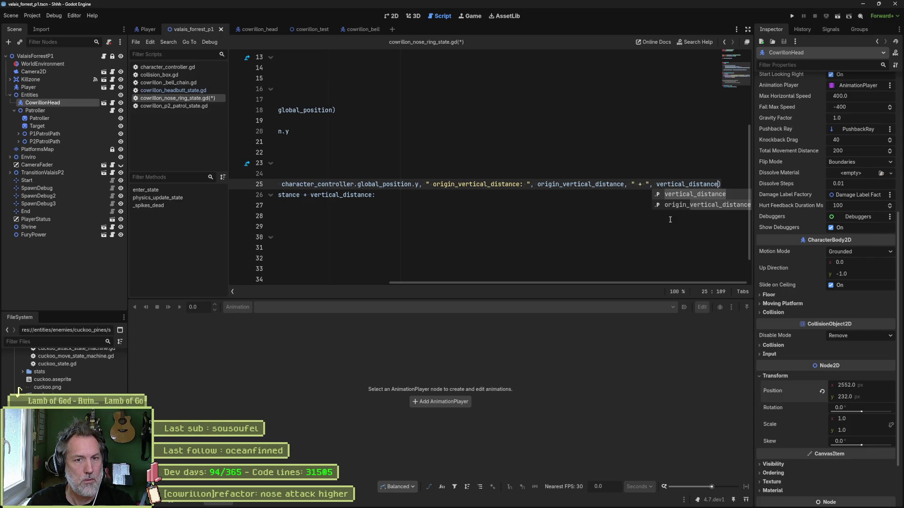
text(, " =)
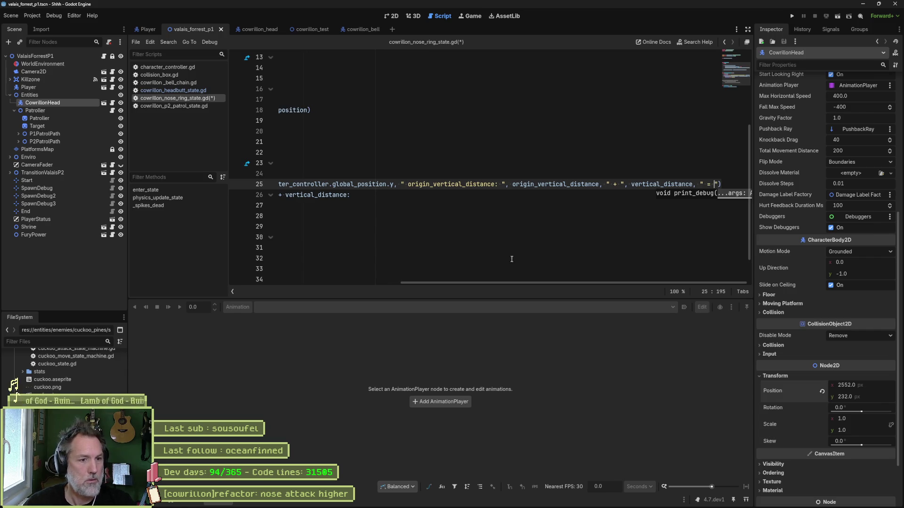
drag(504, 283, 330, 284)
drag(412, 195, 571, 196)
mouse_move(588, 283)
mouse_down()
mouse_move(639, 275)
mouse_move(739, 202)
mouse_up()
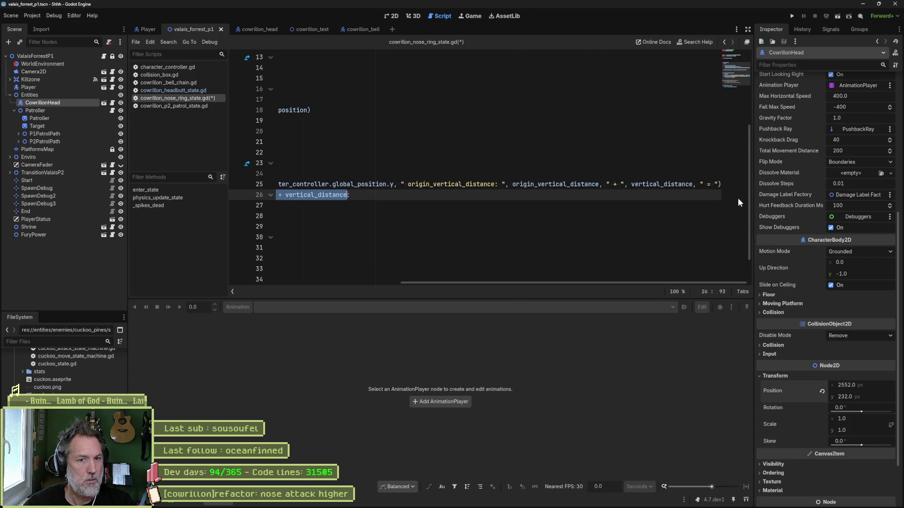
click(716, 184)
text(, )
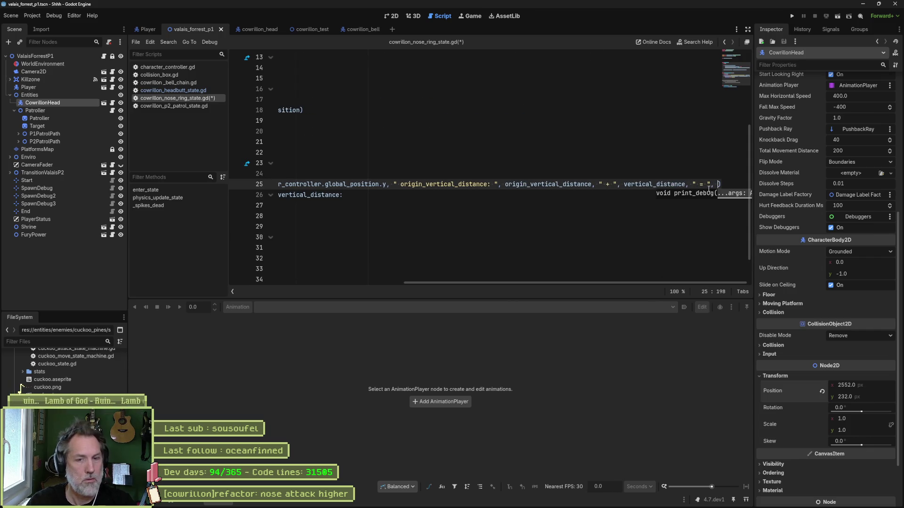
text((origin_vertical_distance + vertical_distance)
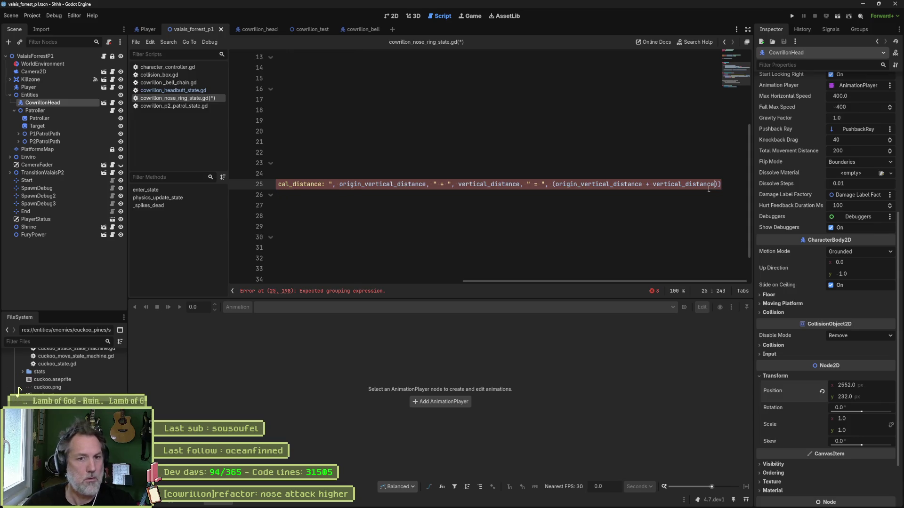
key(F5)
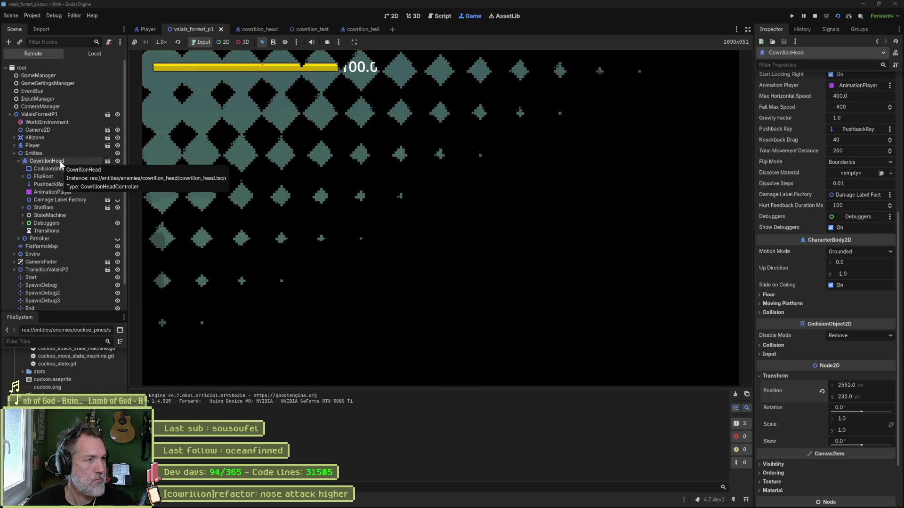
Step: Toggle CowrillonHead's Nose Ring Attack, pause, read the logged y 182.96 against threshold 82.96, then stop
click(60, 161)
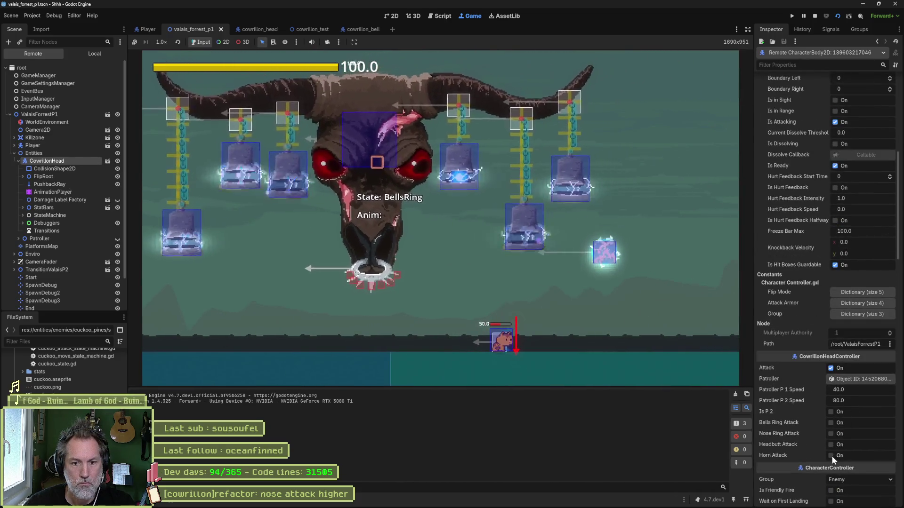
click(831, 434)
click(831, 434)
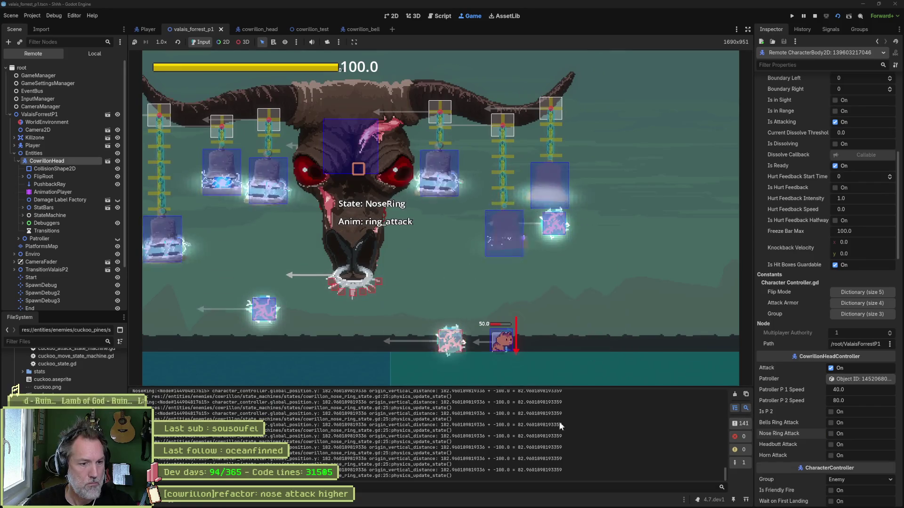
click(804, 15)
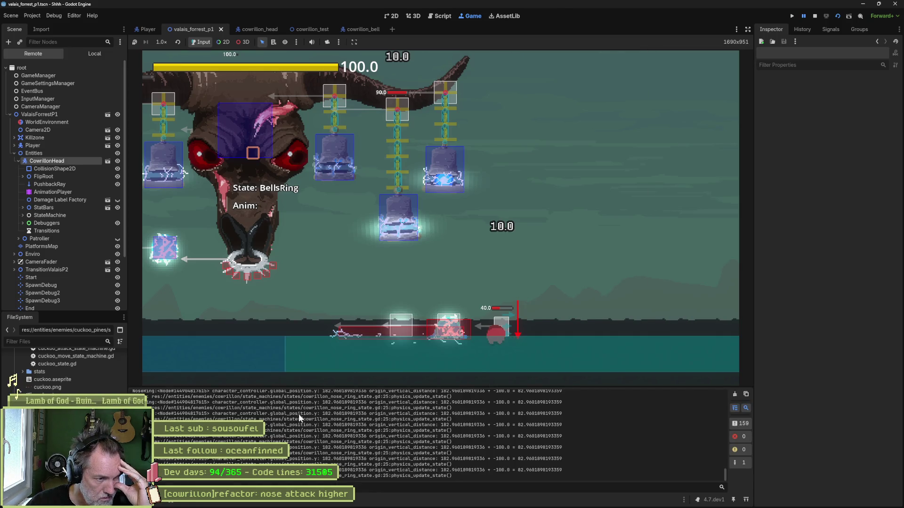
drag(293, 415, 496, 415)
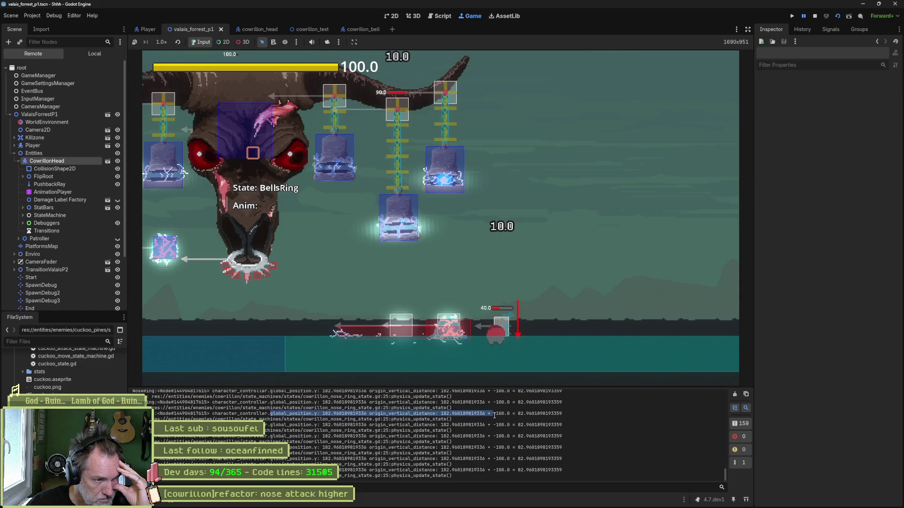
click(815, 21)
Step: Set CowrillonHead's Position y to 182 in the valais_forrest_p1 level
click(261, 29)
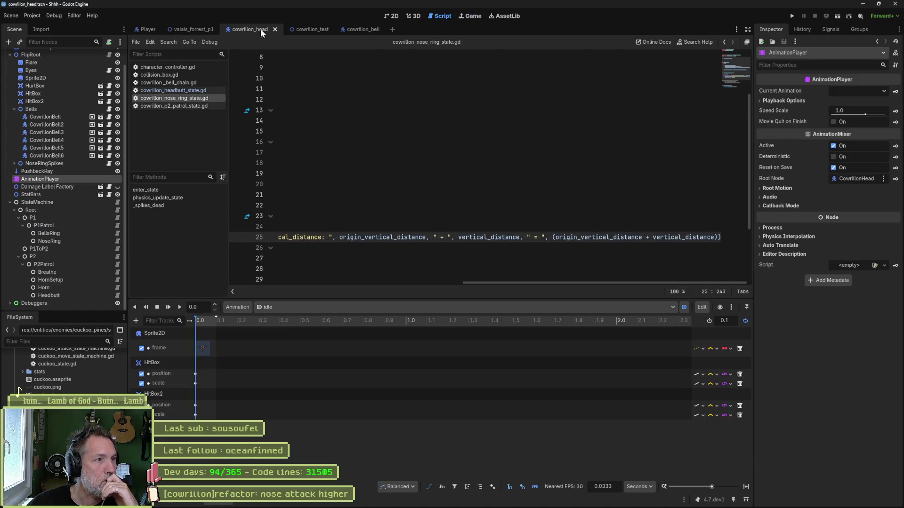
click(391, 16)
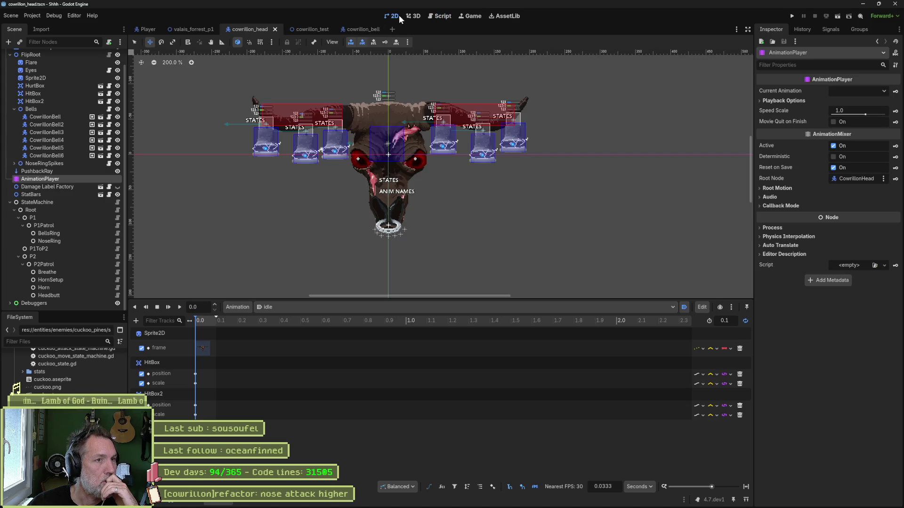
click(203, 28)
click(47, 101)
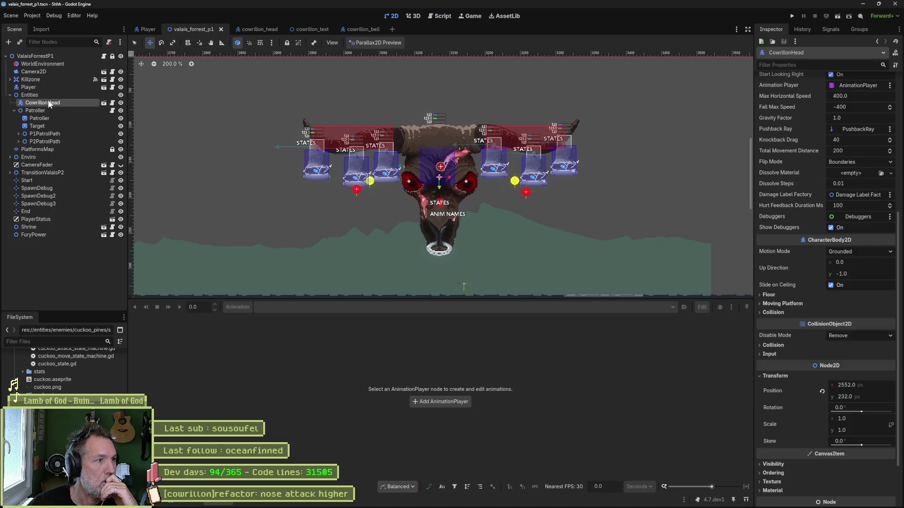
click(867, 397)
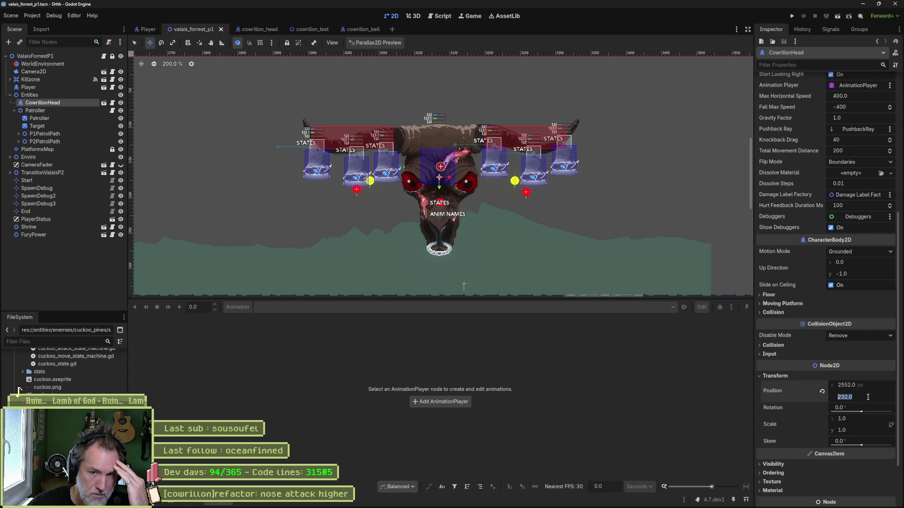
text(18)
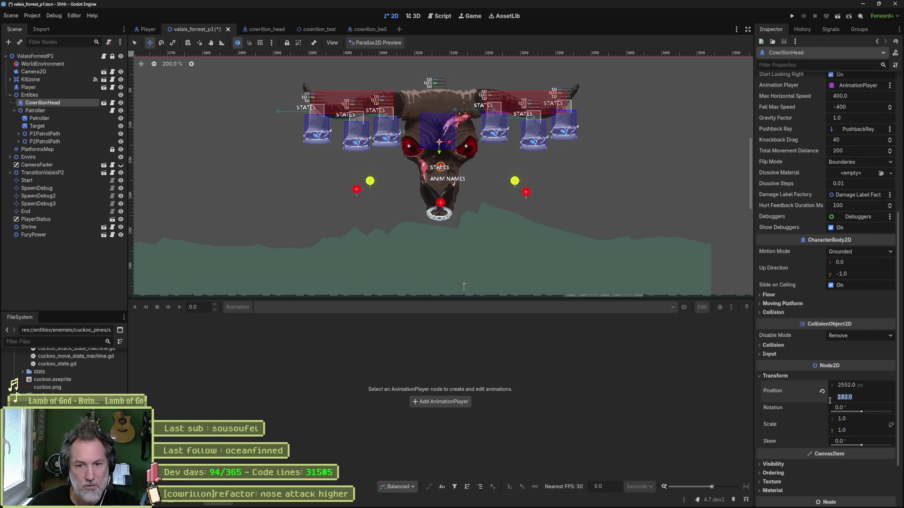
click(686, 413)
Step: Undo an extra raise to keep y at 182 and save the valais_forrest_p1 level scene
drag(863, 398, 803, 398)
key(ctrl+z)
key(ctrl+s)
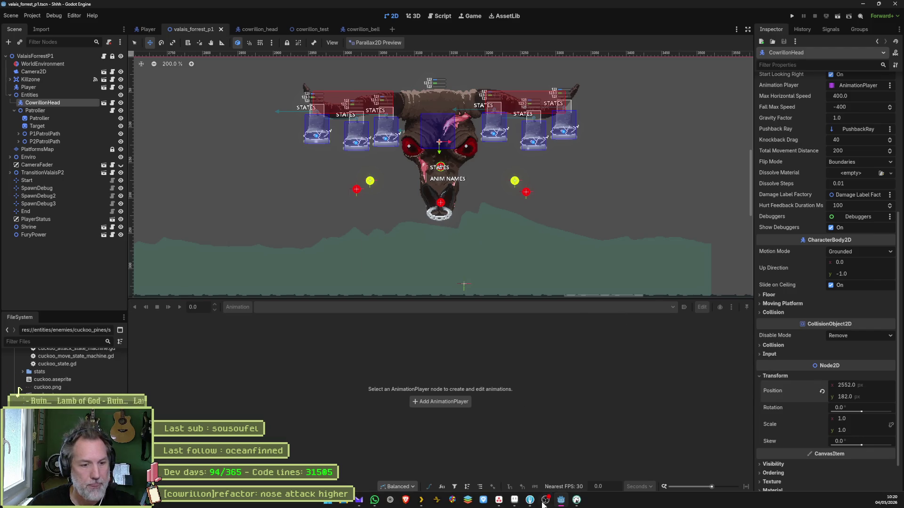
click(442, 16)
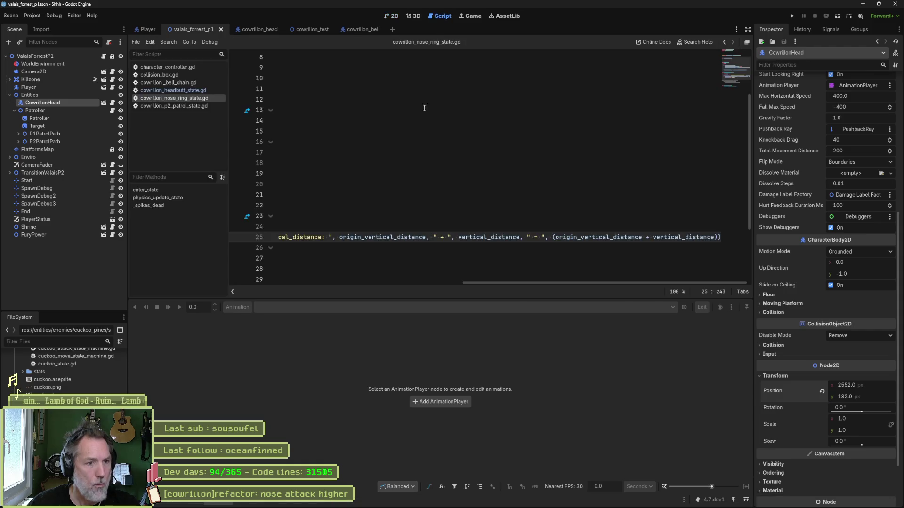
drag(493, 282, 253, 284)
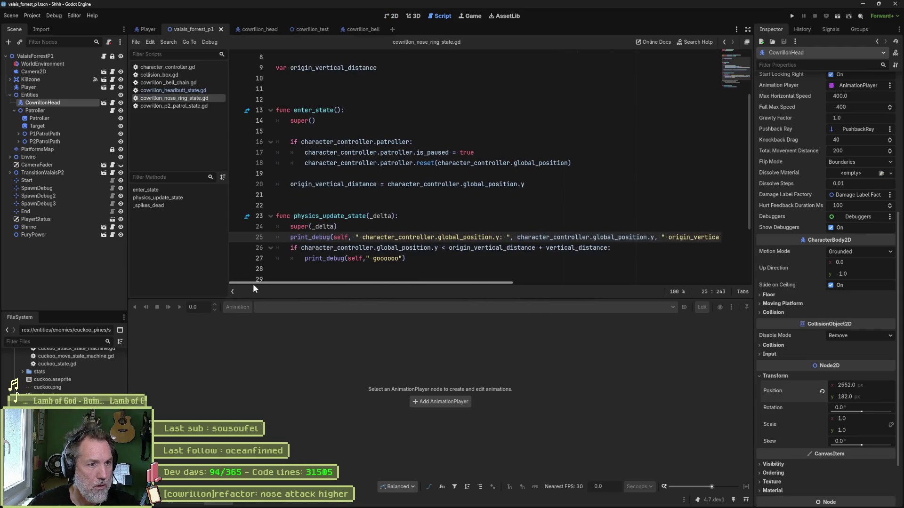
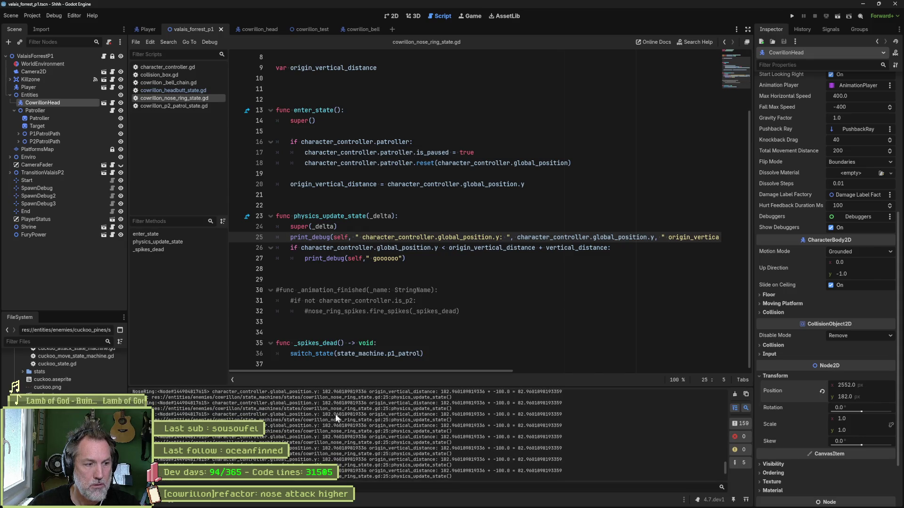
Step: Filter the Output log for 'go' and hide the Output panel
click(277, 485)
text(go)
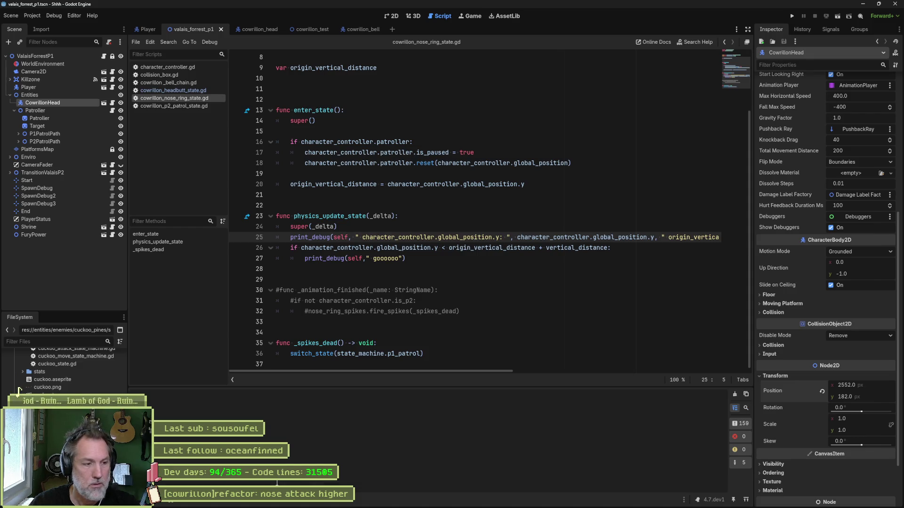
key(ctrl+j)
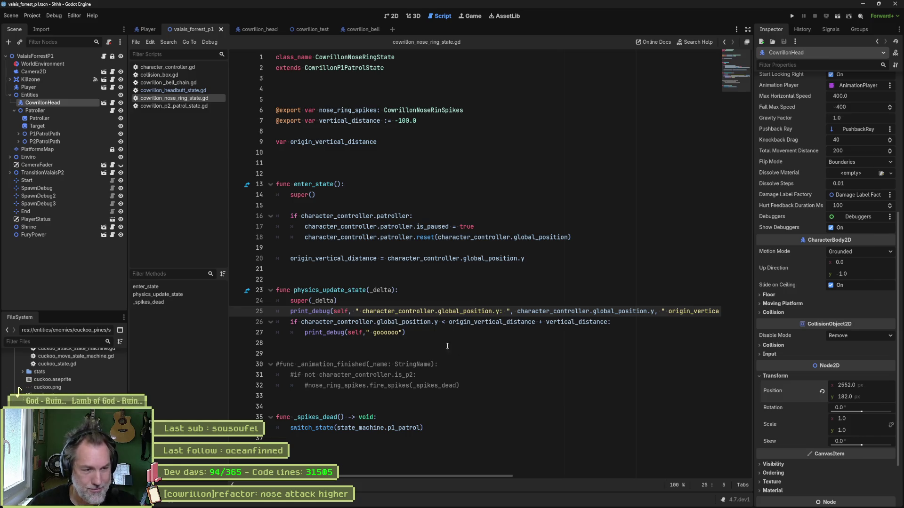
Step: Copy the global position expression and move the caret below the super call
drag(303, 323, 438, 323)
key(ctrl+c)
click(439, 301)
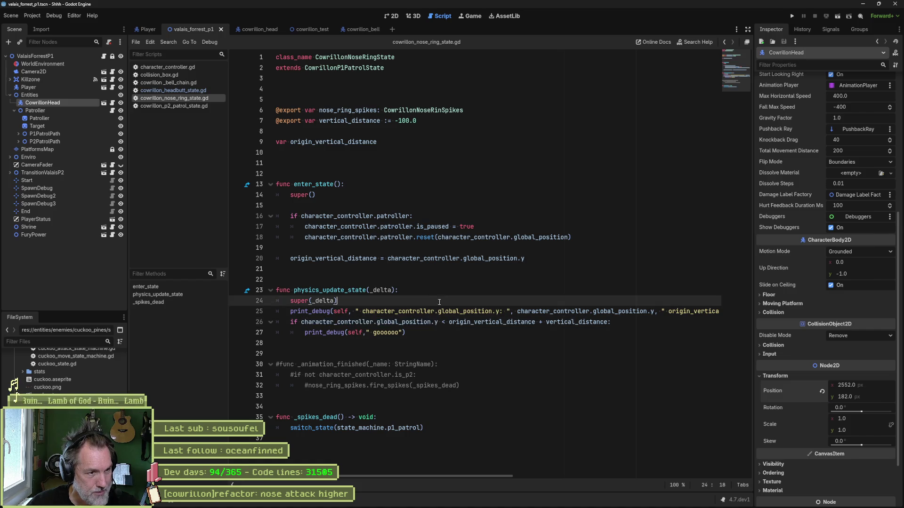
key(Down)
key(Down)
key(Down)
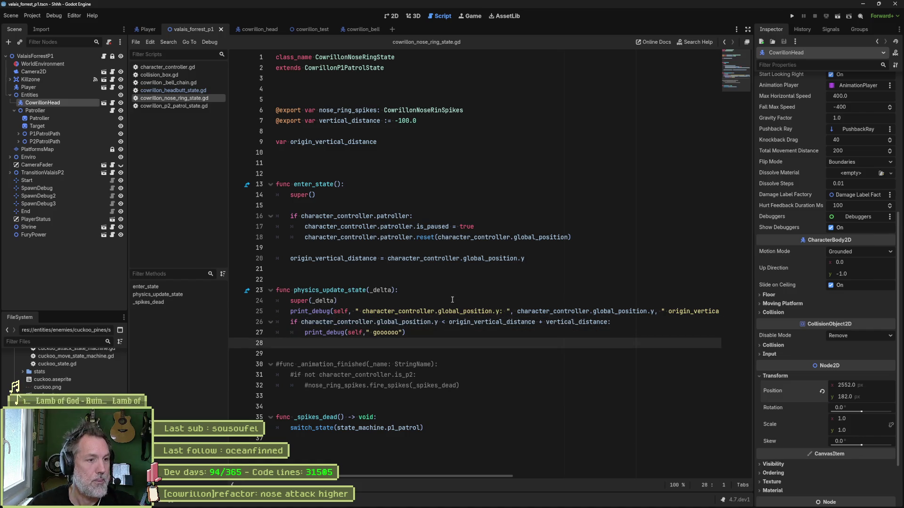
Step: Add a line after super(_delta) that adds 10.0 to global_position.y
click(452, 299)
key(Return)
key(ctrl+v)
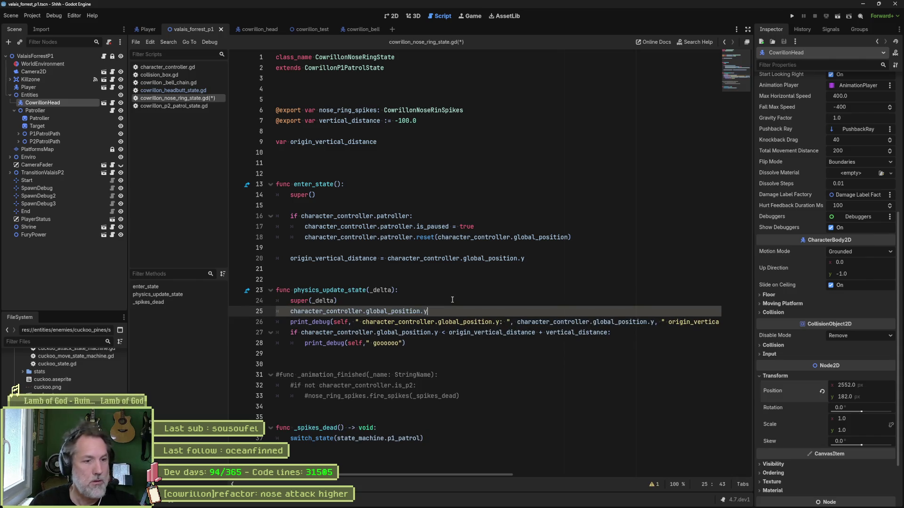
text( += 10.0)
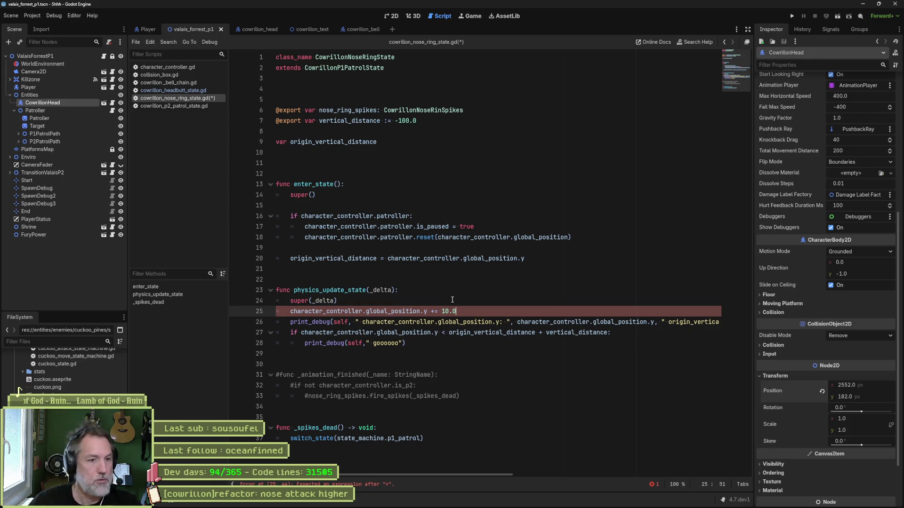
key(Return)
Step: Run the scene, trigger the boss's Nose Ring Attack, and stop the game
key(F6)
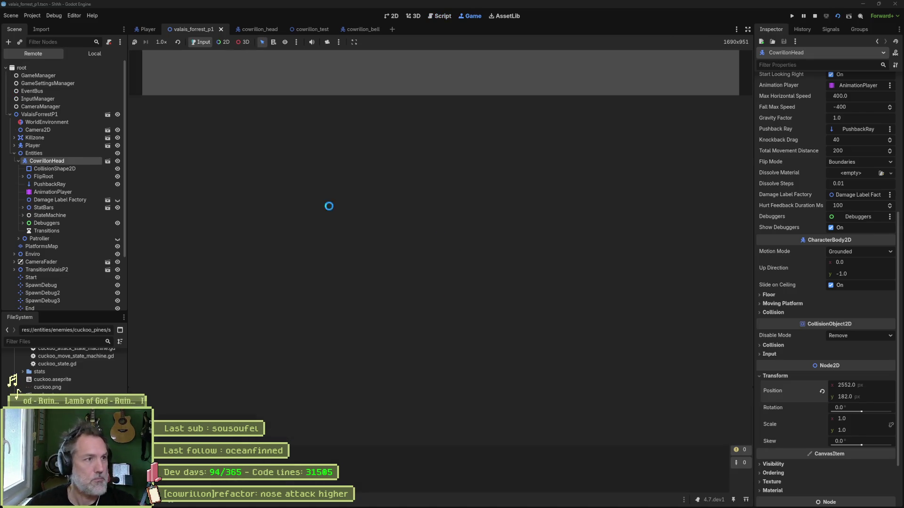
click(60, 161)
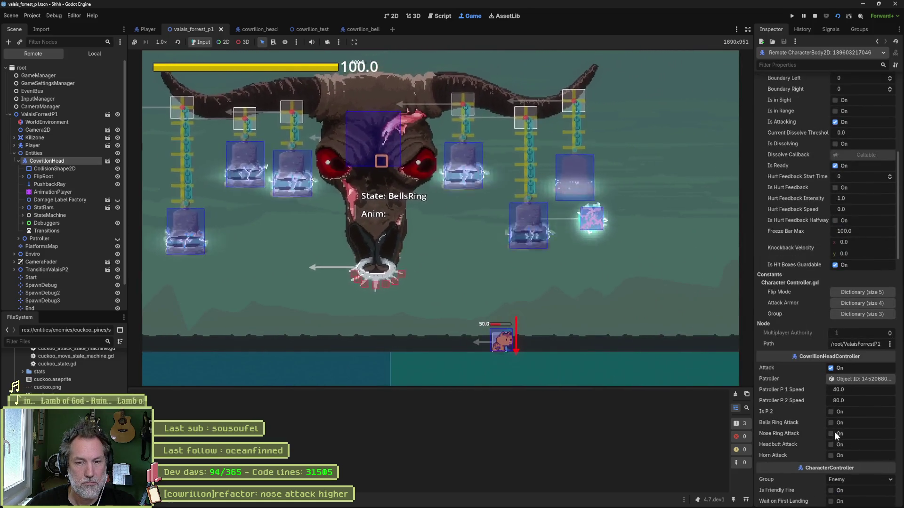
click(834, 432)
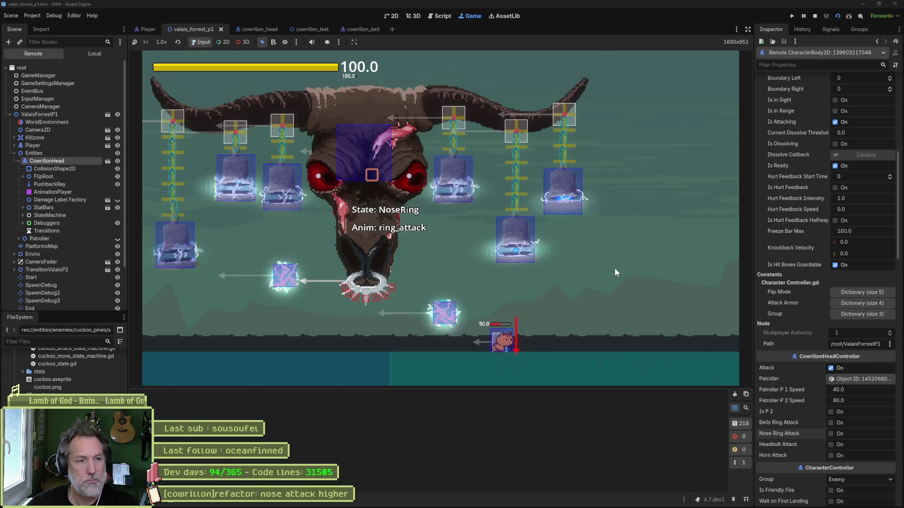
key(F8)
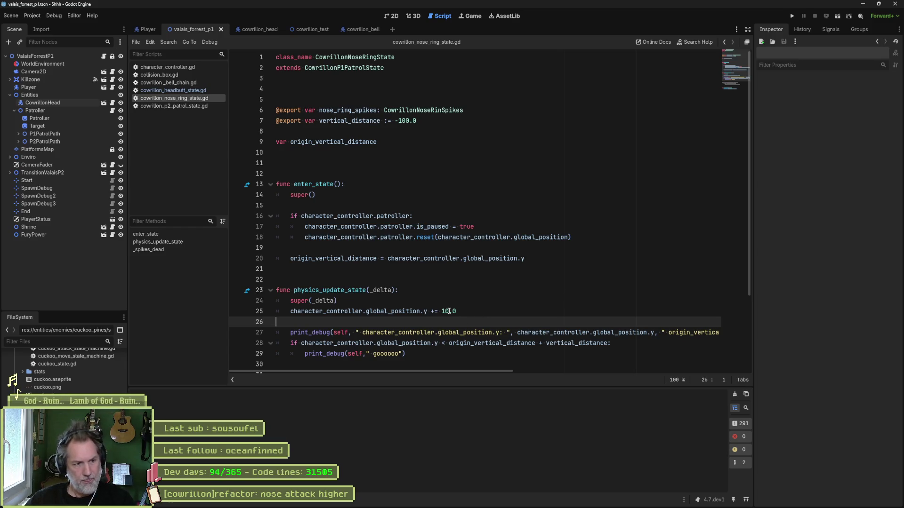
drag(485, 311, 467, 299)
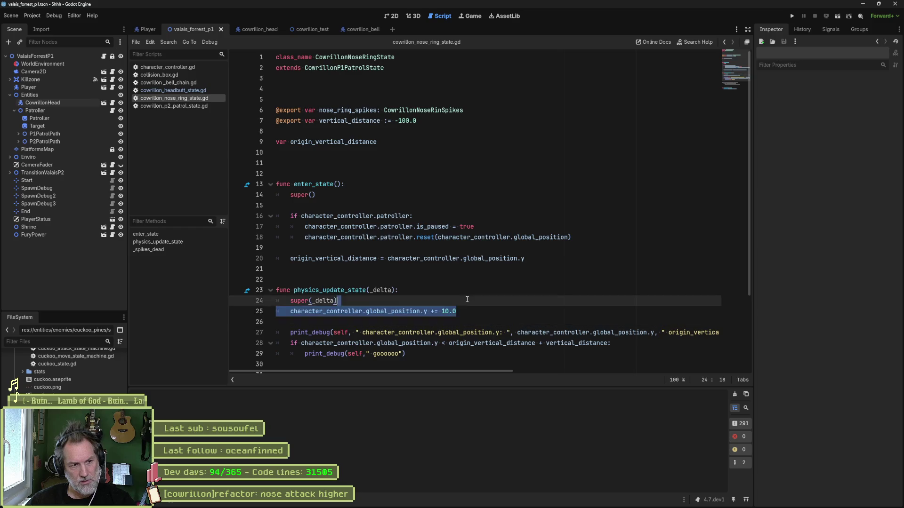
click(460, 311)
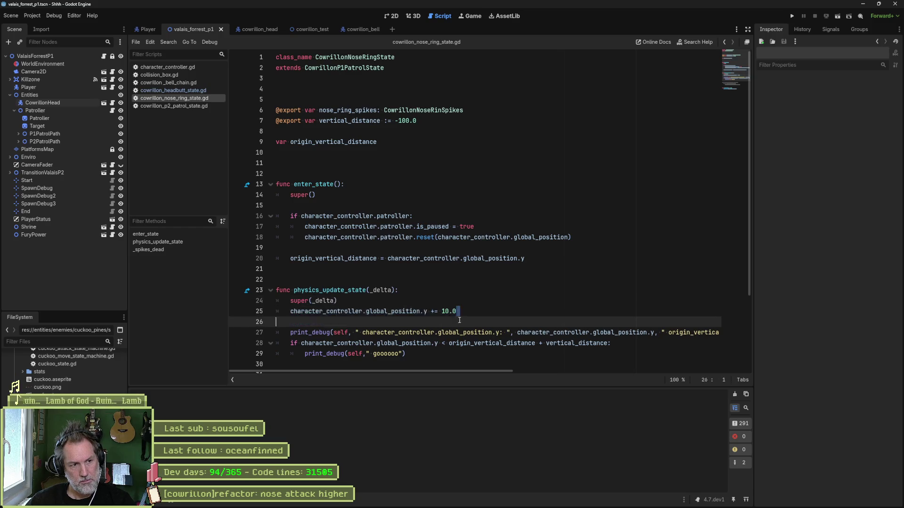
mouse_move(457, 320)
mouse_down()
mouse_move(463, 289)
mouse_move(454, 343)
mouse_move(455, 290)
mouse_move(449, 333)
mouse_move(456, 302)
mouse_move(457, 311)
mouse_up()
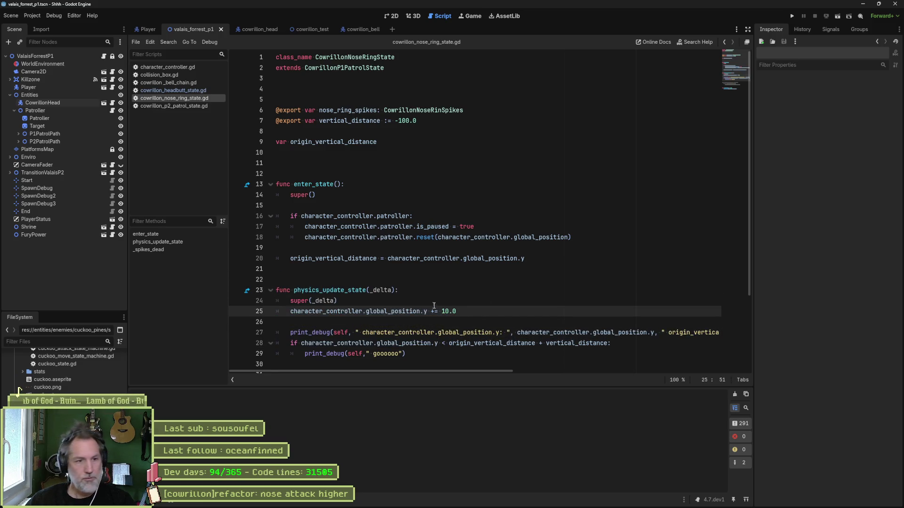
click(461, 122)
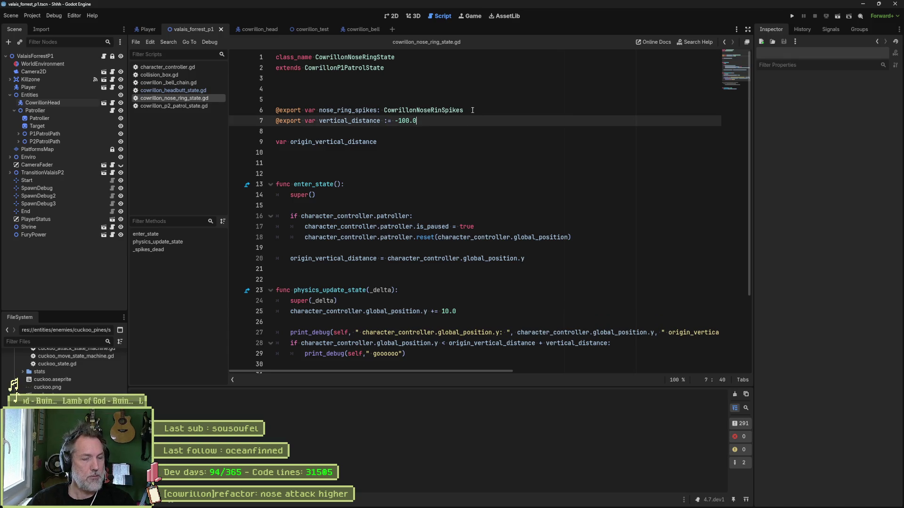
click(472, 110)
click(487, 118)
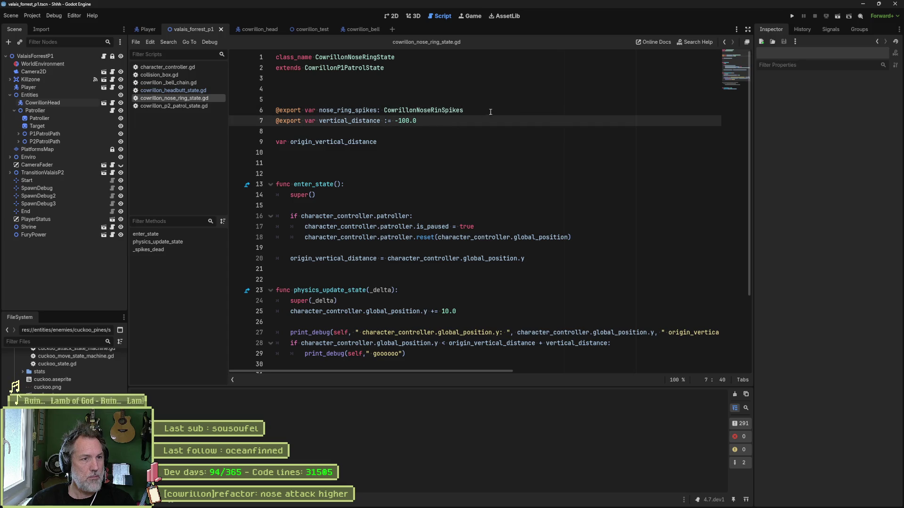
click(488, 113)
key(Return)
text(@)
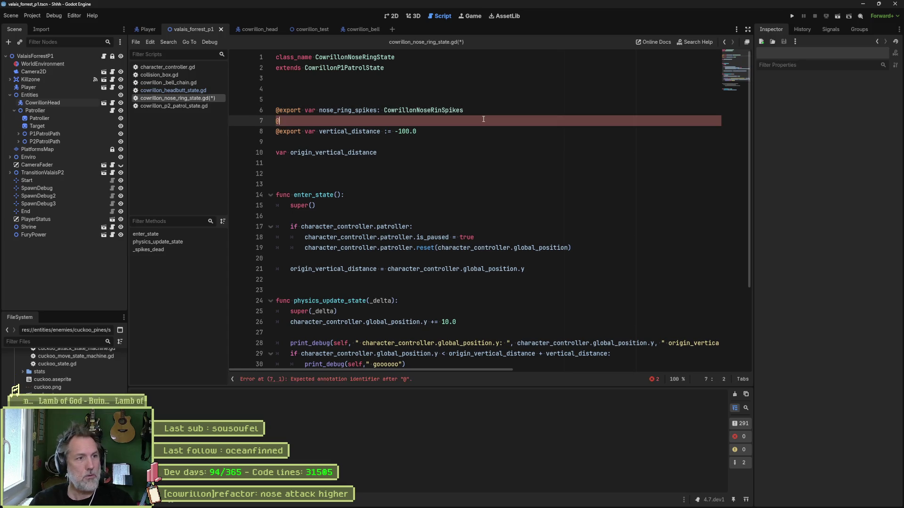
text(export var speed)
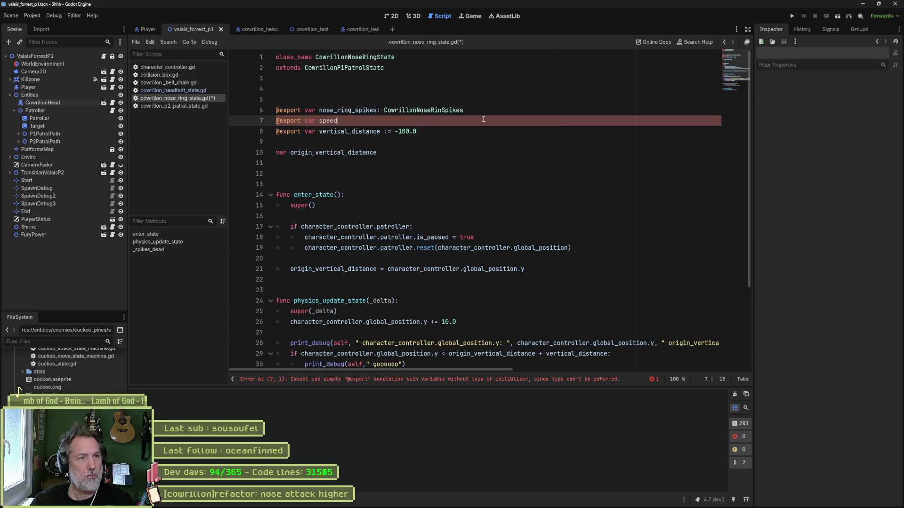
text( := )
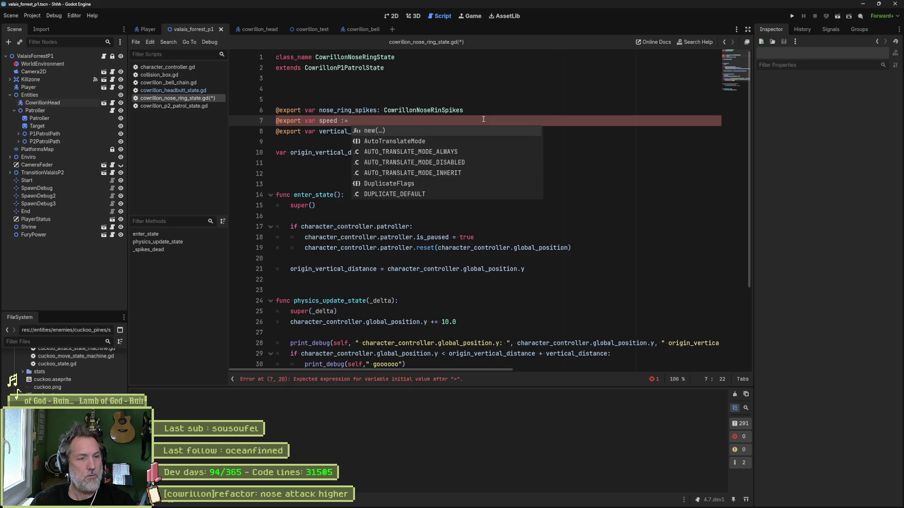
text(40.0)
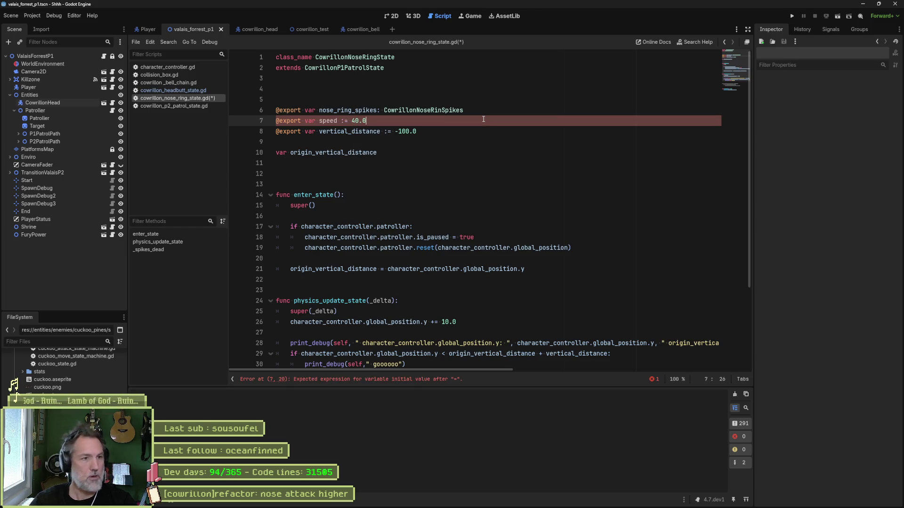
click(319, 121)
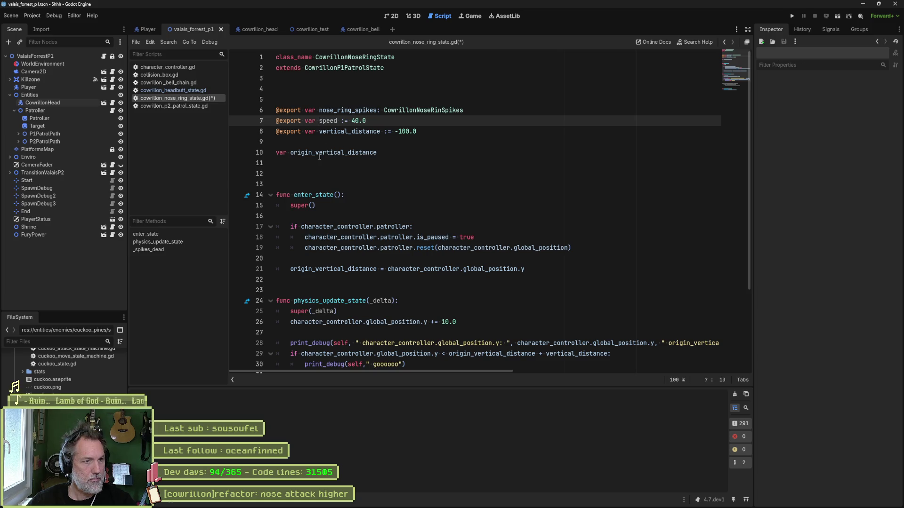
text(vertical_)
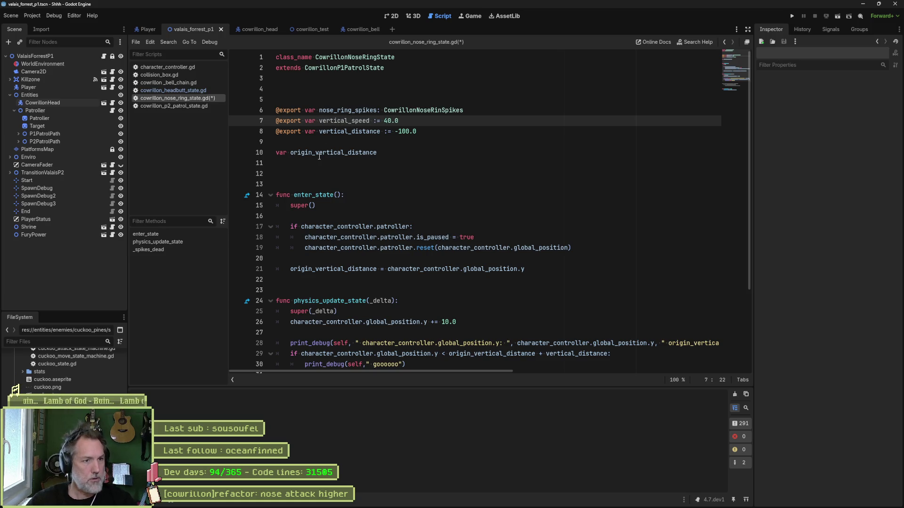
Step: Set velocity_y to vertical_speed in enter_state, save the script, and run the scene
double_click(353, 121)
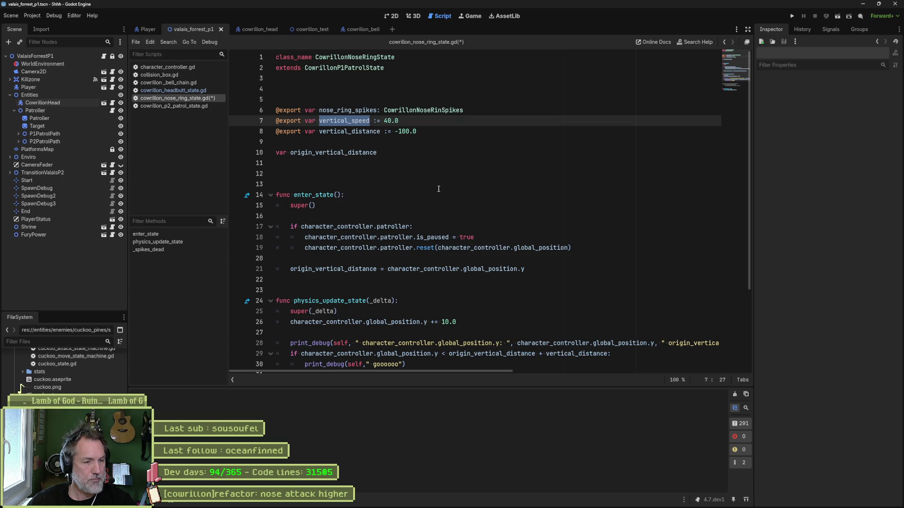
click(531, 271)
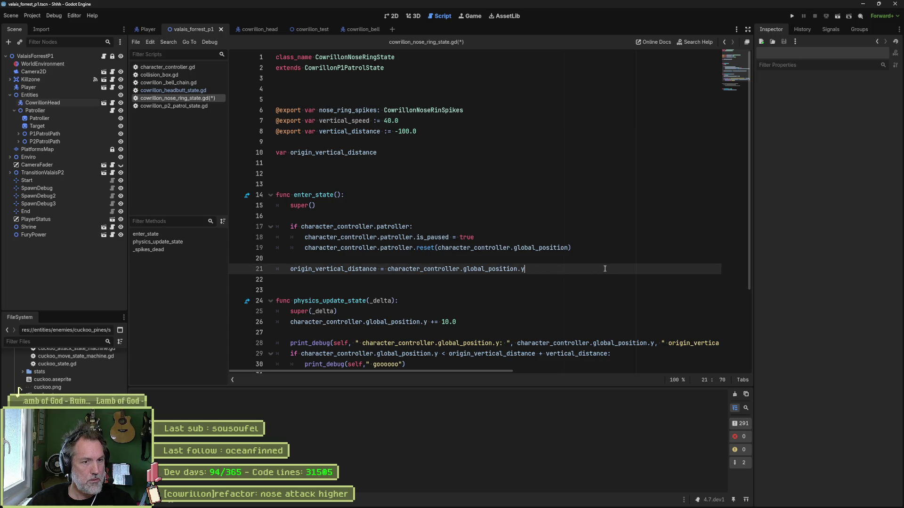
key(Return)
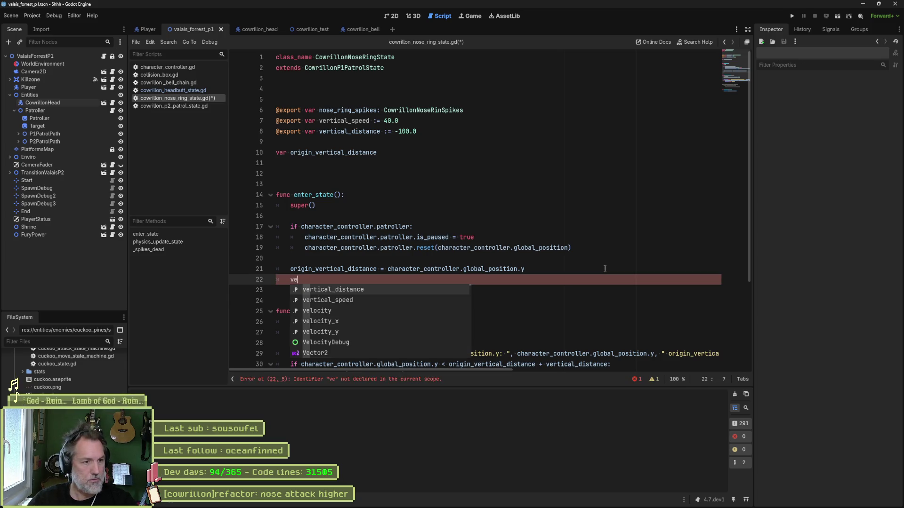
key(Down)
key(Down)
key(Down)
key(Return)
text(vertical_speed)
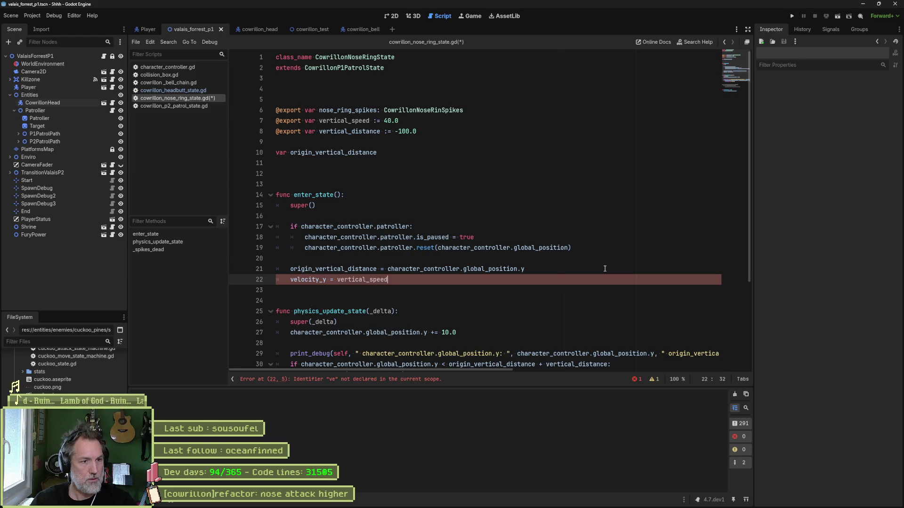
key(ctrl+s)
key(F6)
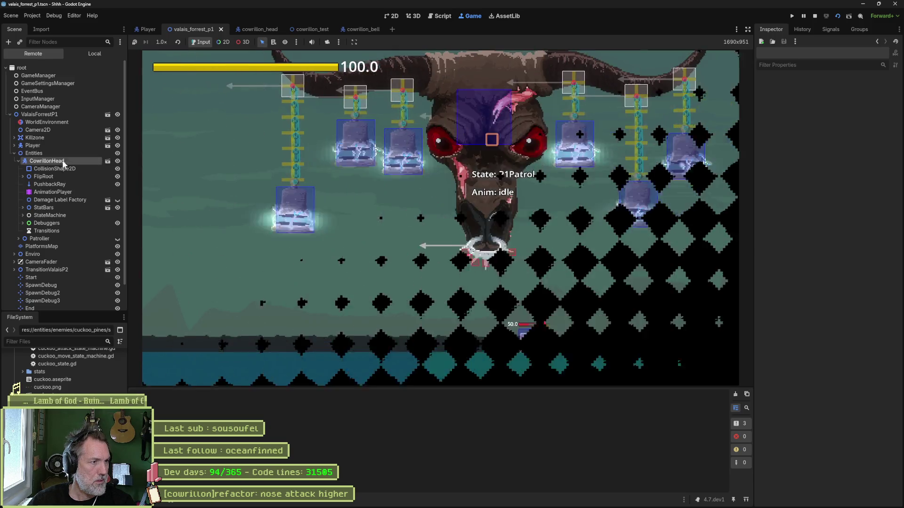
Step: Trigger the Nose Ring Attack on the running boss head, then stop the game
click(59, 161)
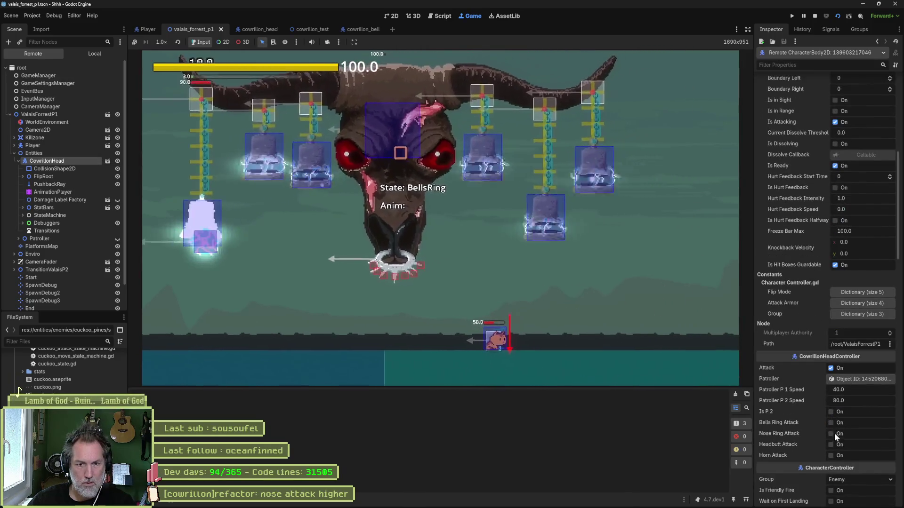
click(835, 433)
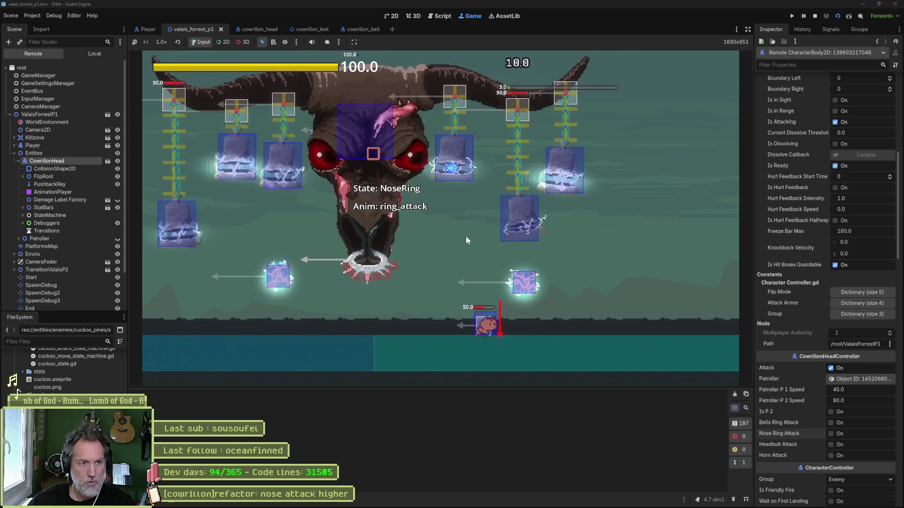
key(F8)
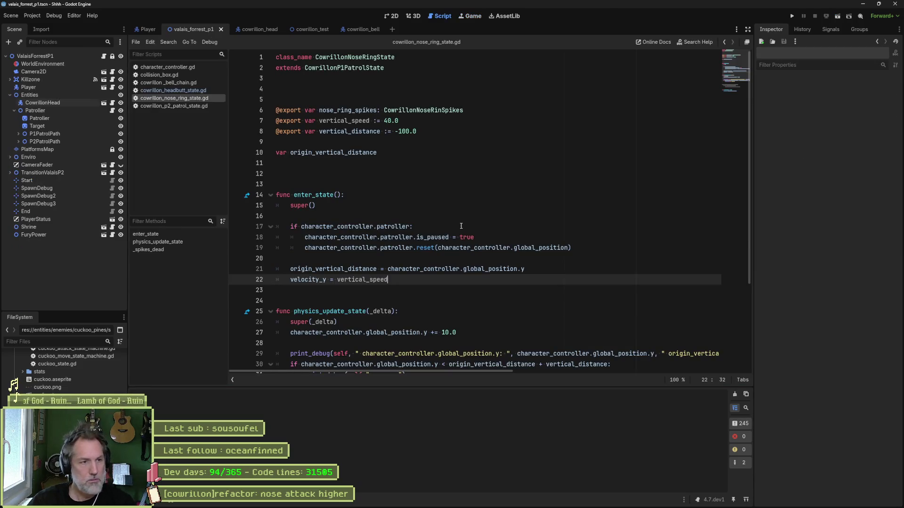
Step: Rerun the forest level, trigger the Nose Ring Attack again, and stop
key(F6)
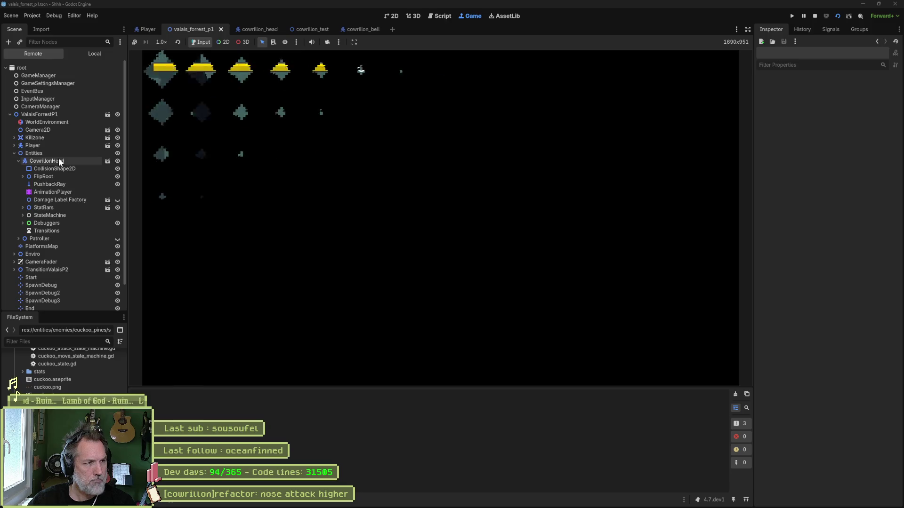
click(58, 158)
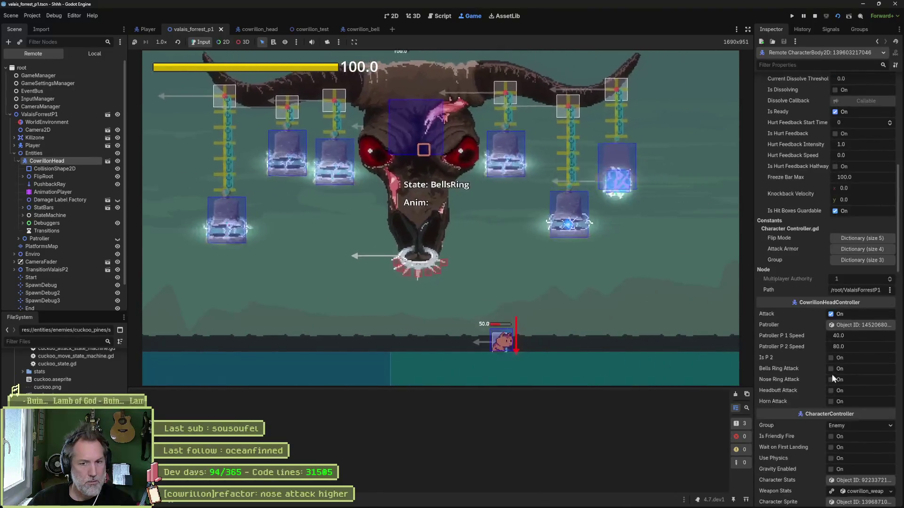
click(834, 376)
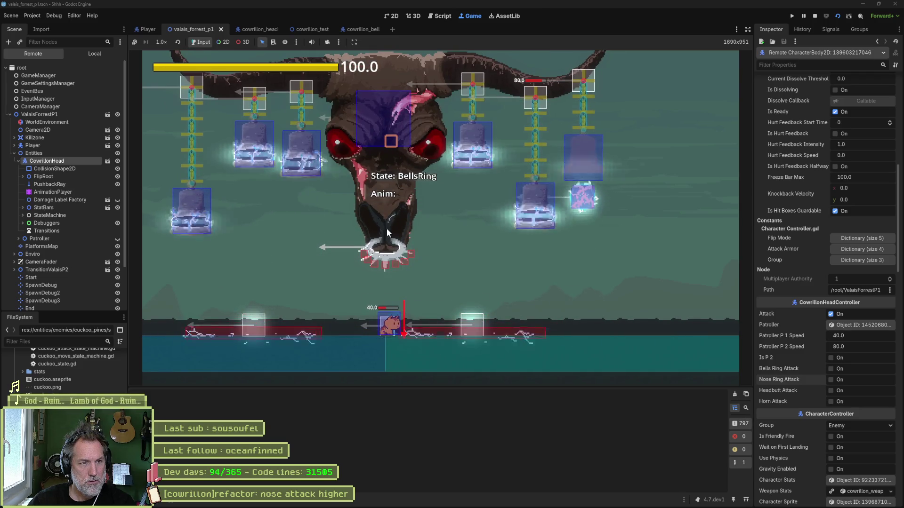
key(F8)
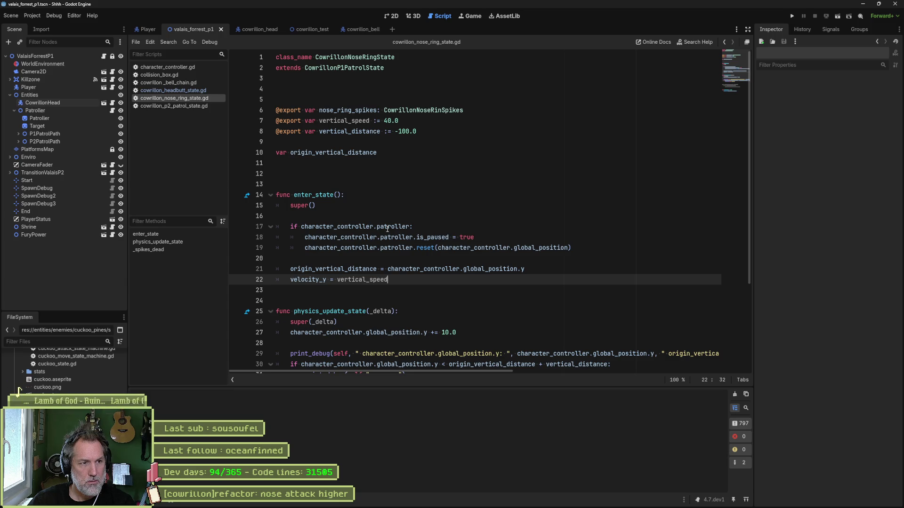
Step: On the CowrillonHead root, enable Use Physics and disable Gravity Enabled, then save and run
click(264, 30)
scroll(35, 78, up, 1)
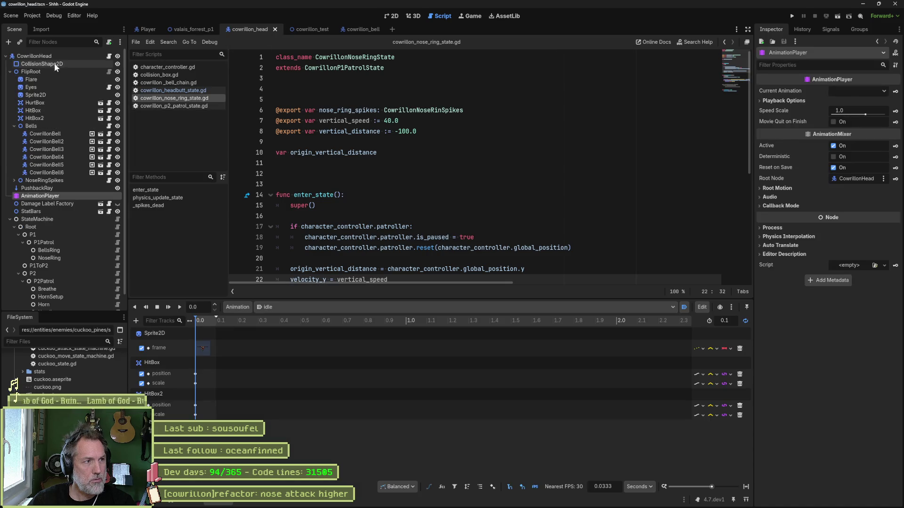
click(43, 56)
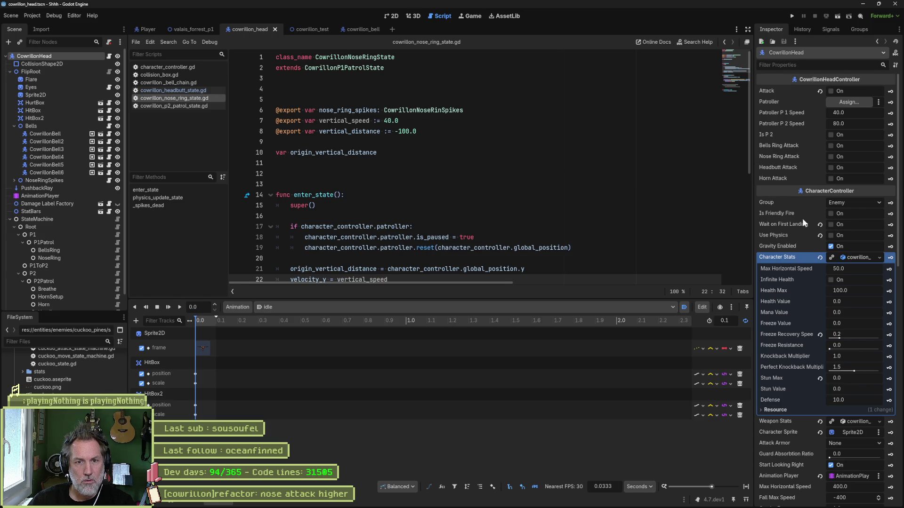
click(831, 236)
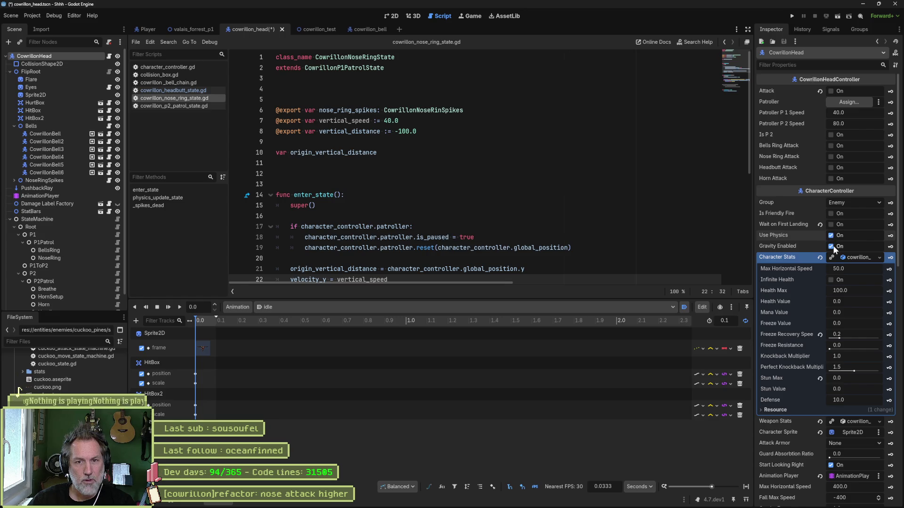
click(831, 246)
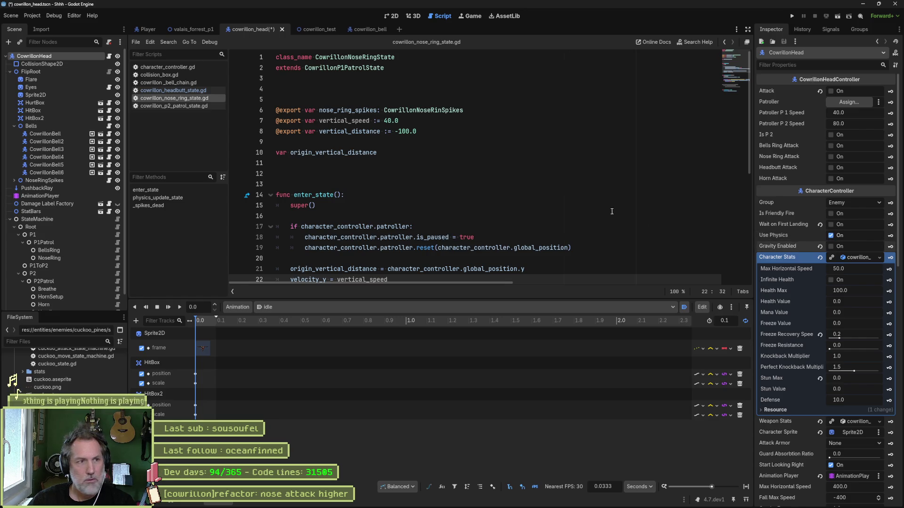
key(F6)
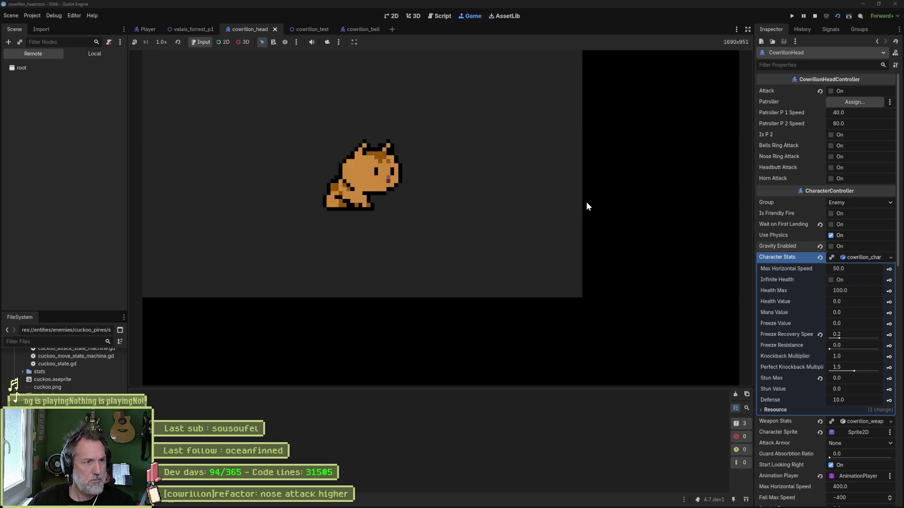
Step: Replay the forest level to watch the boss's states, then stop the game
key(F5)
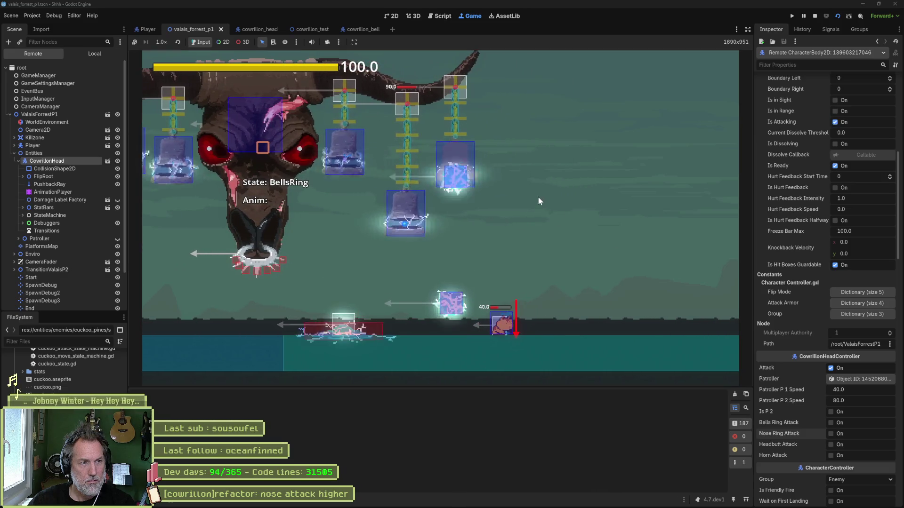
key(F8)
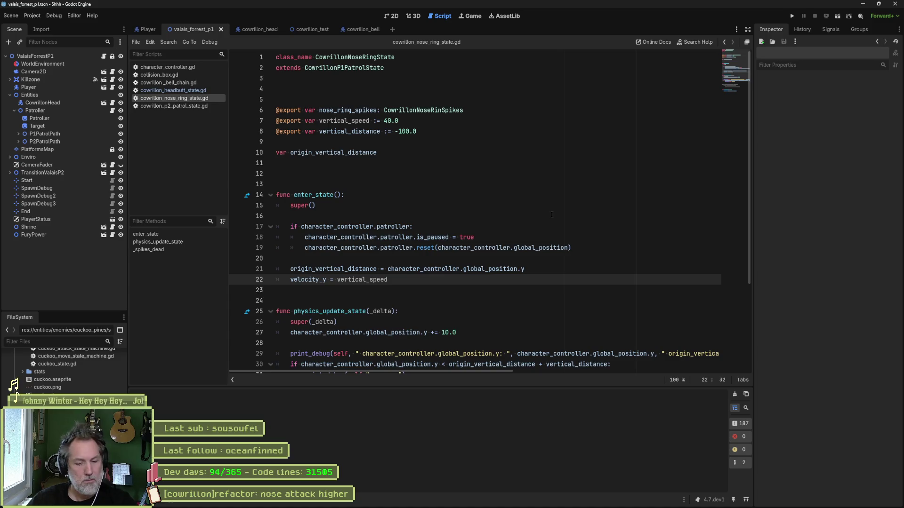
Step: Comment out the movement and debug lines 27–31 of the physics update
click(252, 29)
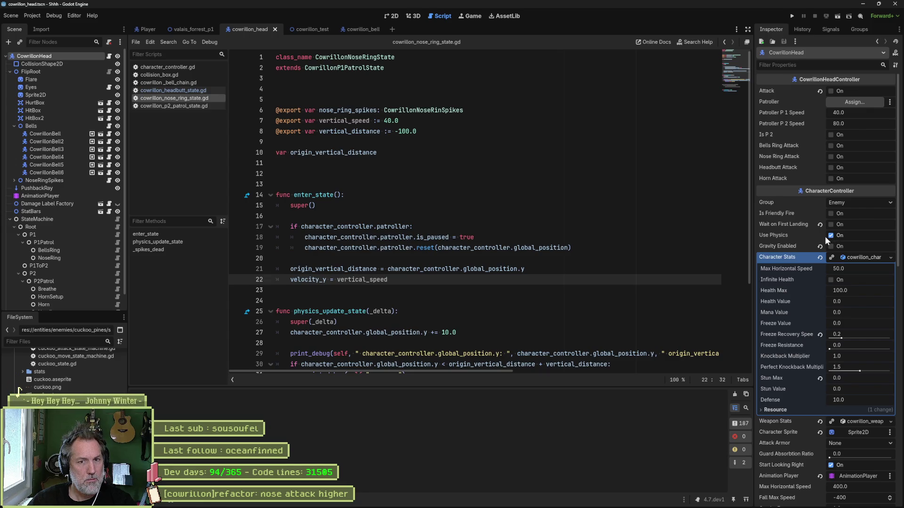
click(612, 269)
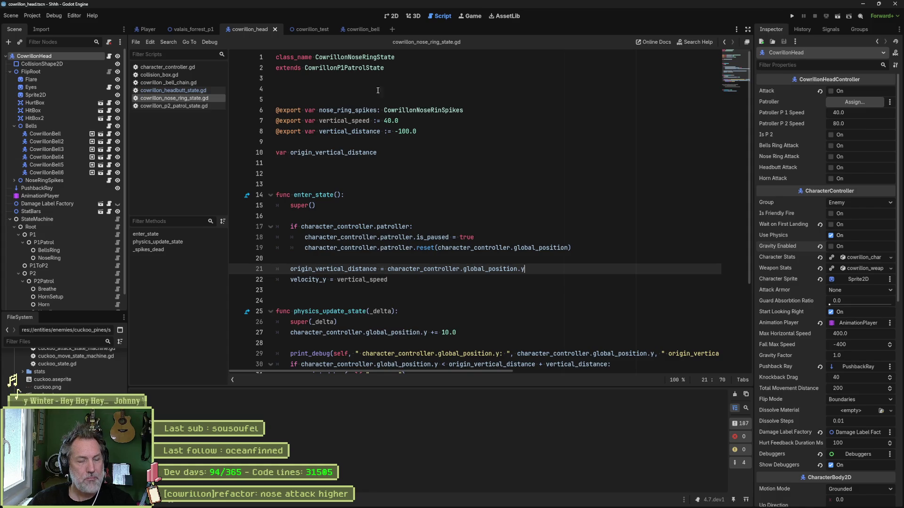
scroll(368, 202, down, 3)
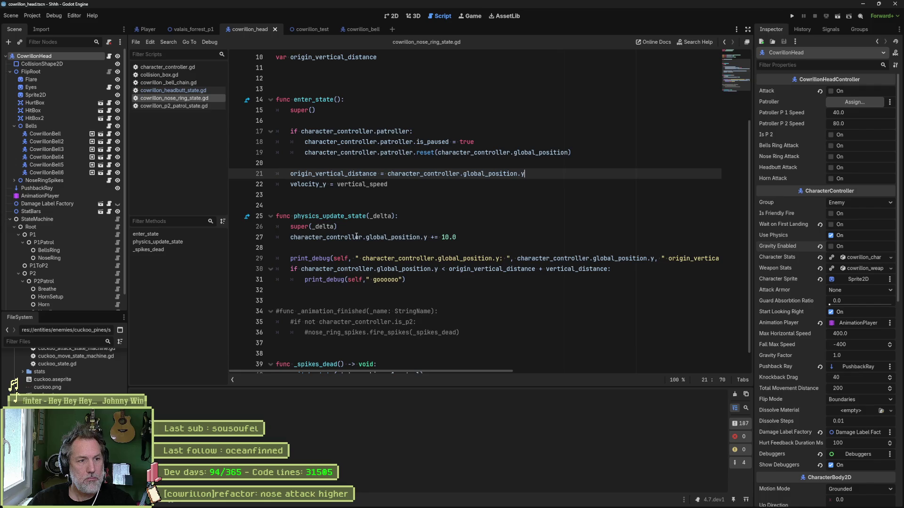
drag(356, 237, 354, 280)
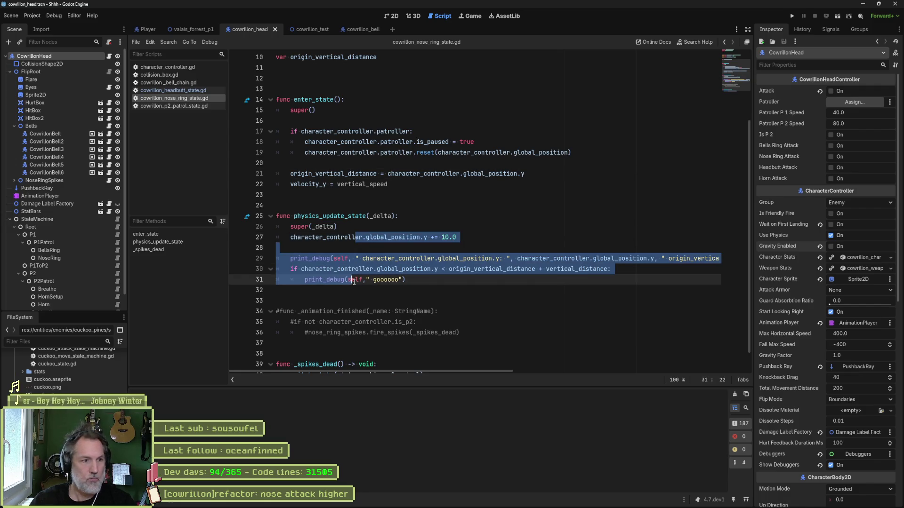
key(ctrl+k)
Step: Test-run the current scene and valais_forrest_p1, then open cowrillon_bell with CowrillonBell selected
key(F6)
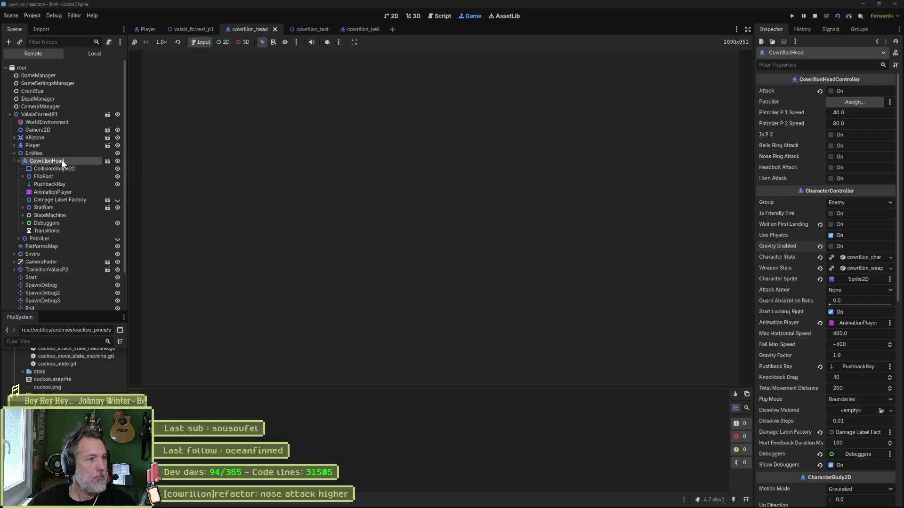
key(F8)
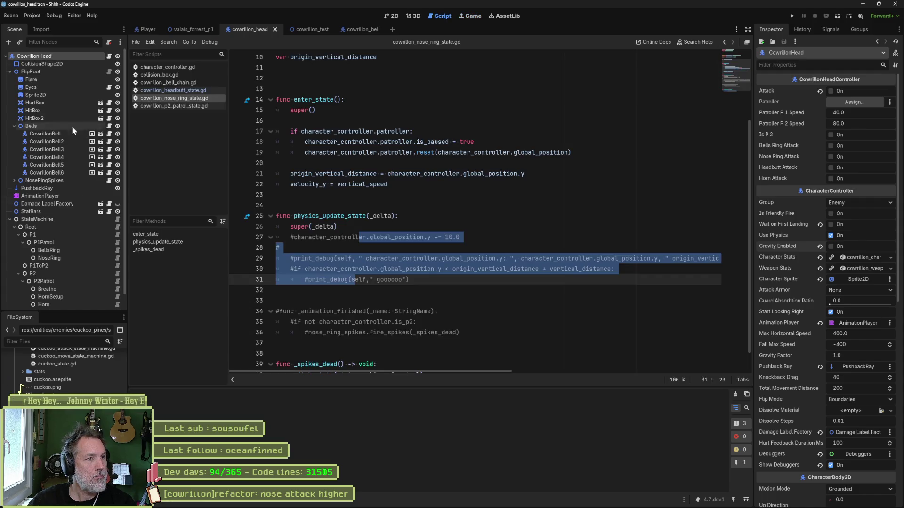
click(197, 30)
key(F6)
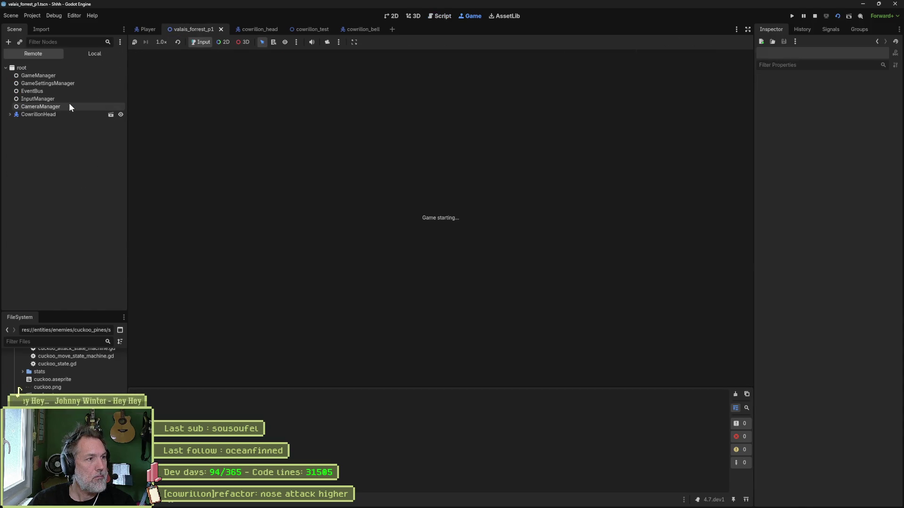
key(F8)
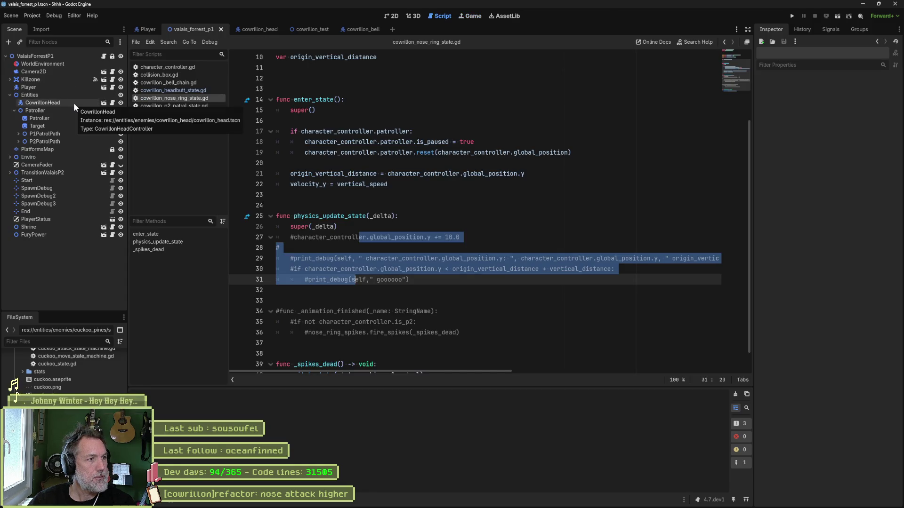
click(357, 28)
click(63, 56)
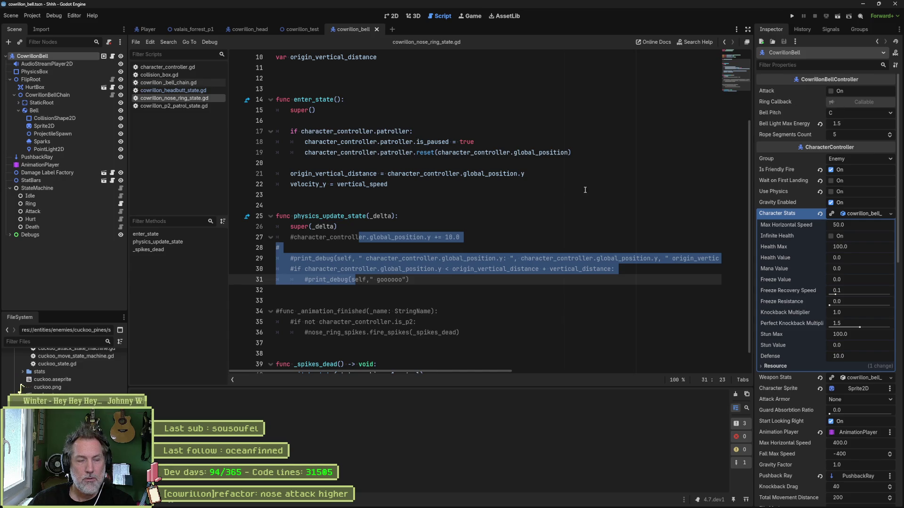
Step: Close the cowrillon_bell scene and test-run cowrillon_test with CowrillonHead selected
click(837, 15)
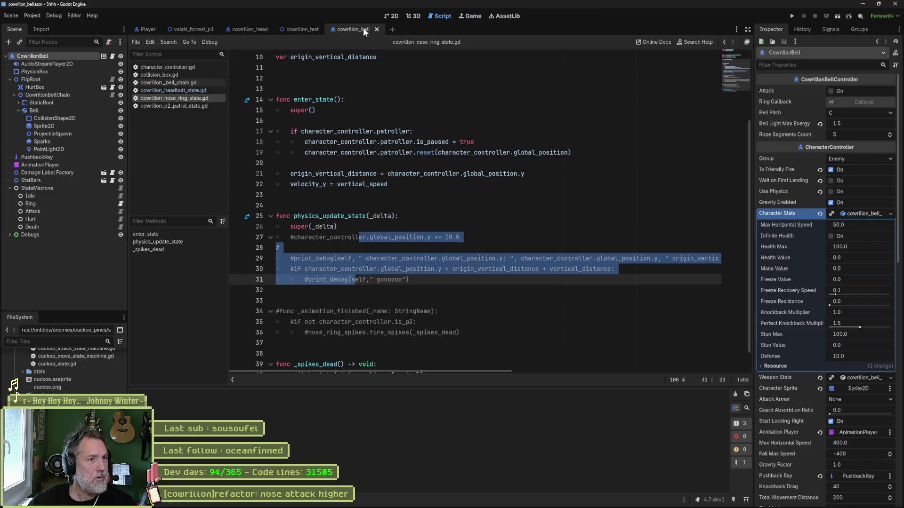
middle_click(363, 27)
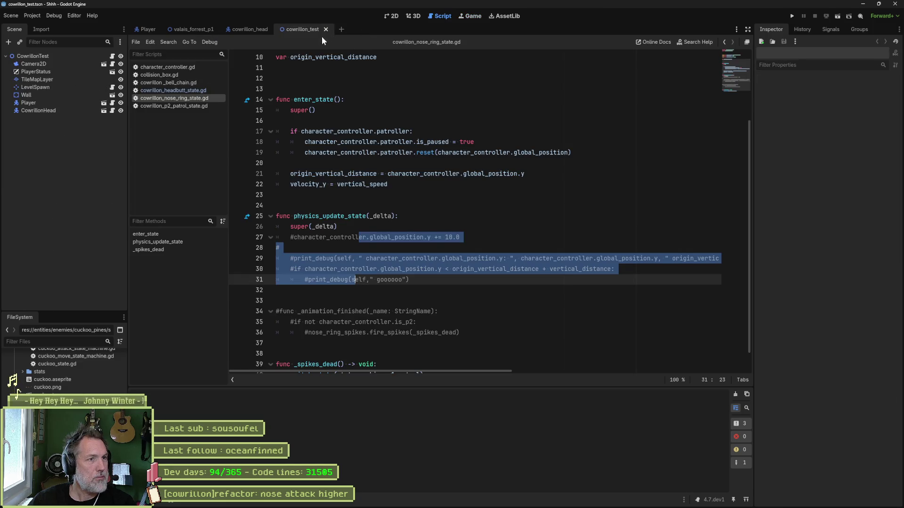
click(38, 110)
key(F6)
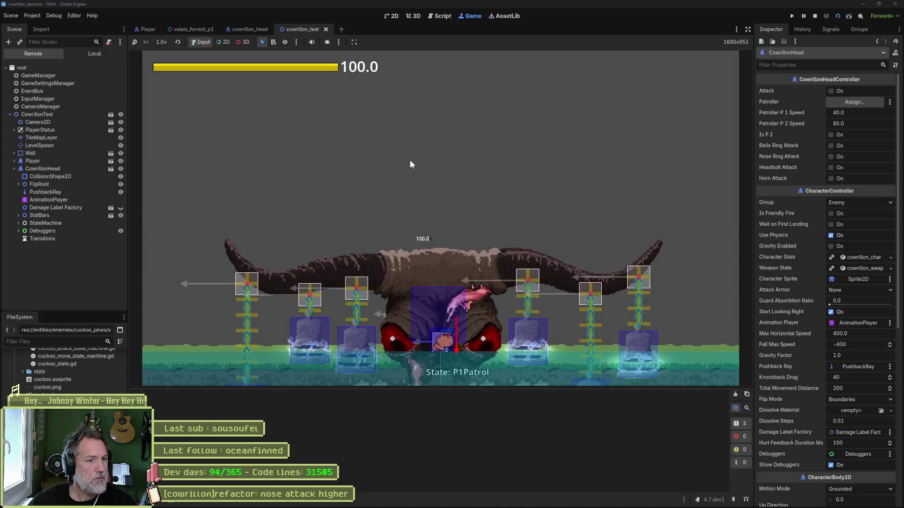
key(F8)
Step: Move CowrillonHead higher in the 2D view, nudge it further up, and save
click(397, 18)
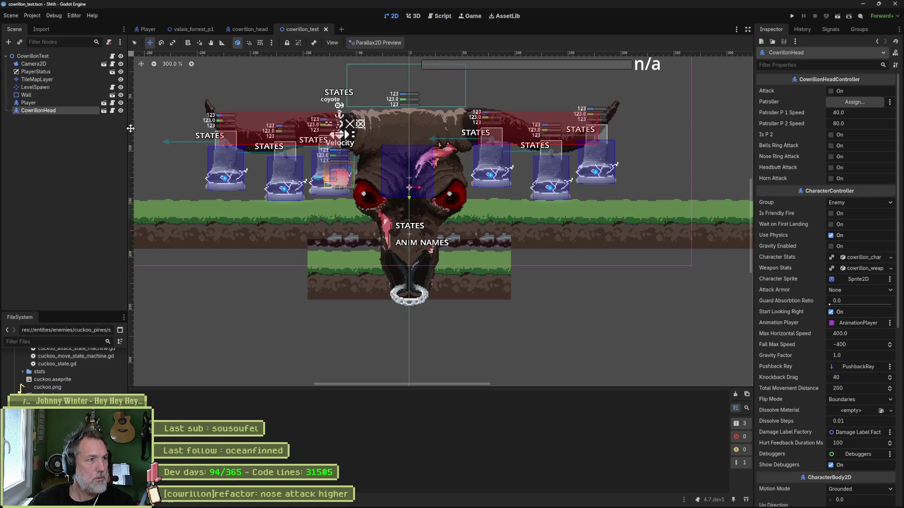
drag(409, 196, 396, 10)
key(F6)
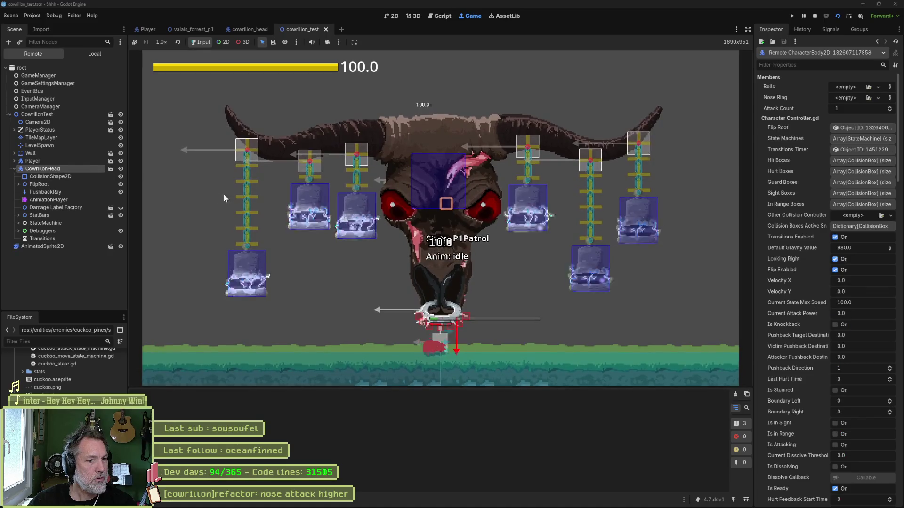
key(F8)
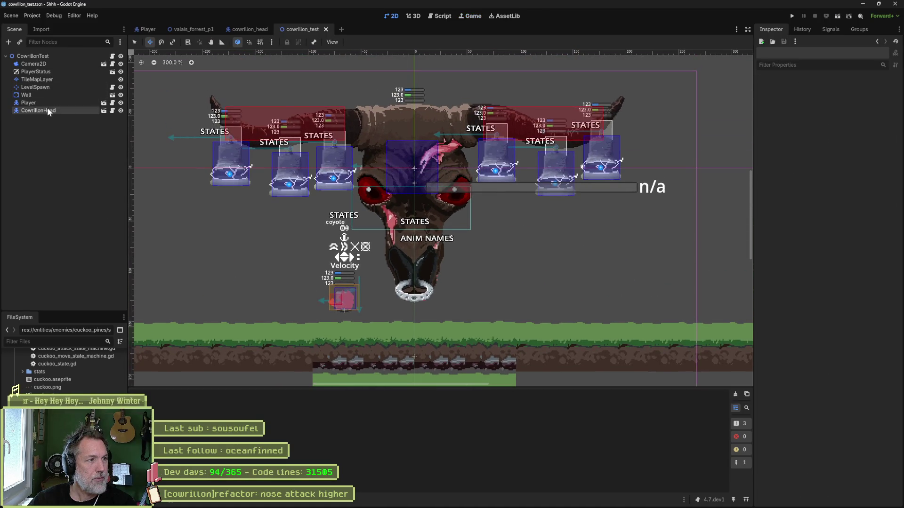
click(47, 110)
key(Up)
key(Up)
key(Up)
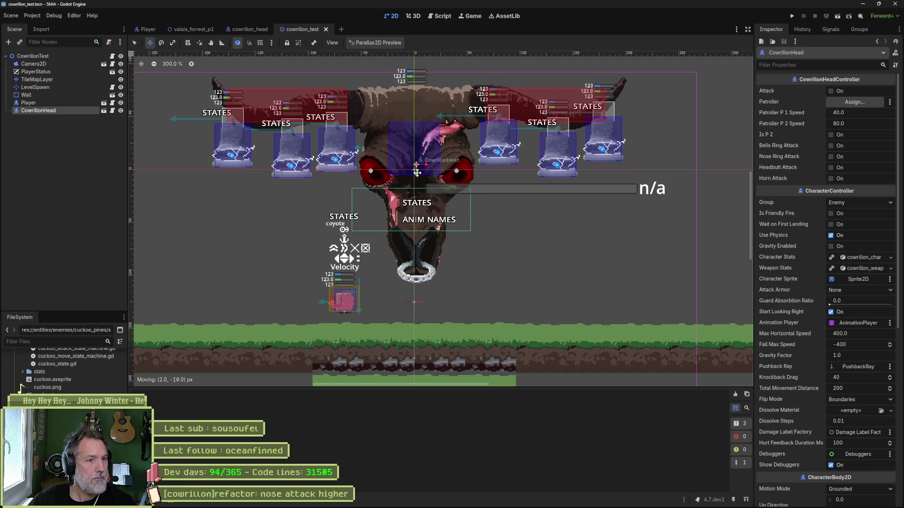
key(ctrl+s)
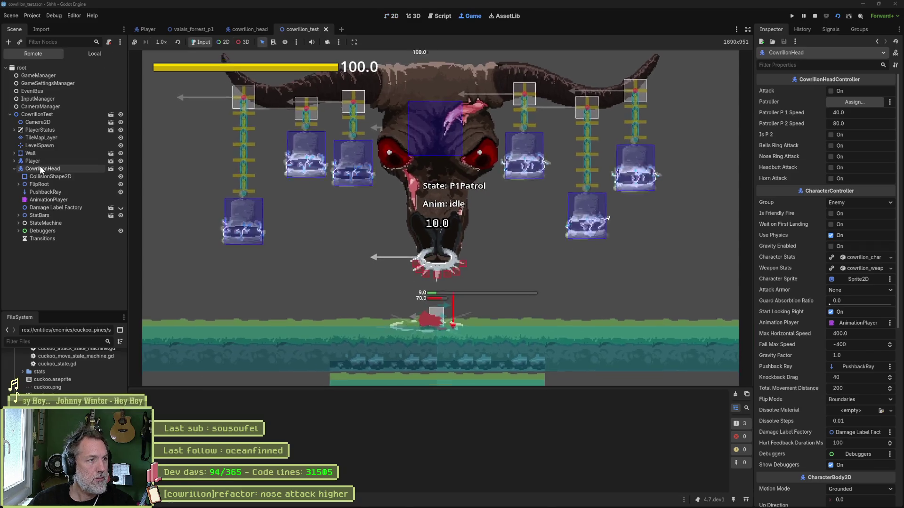
Step: Trigger Nose Ring Attack on the live CowrillonHead, stop, and return to the script
click(40, 168)
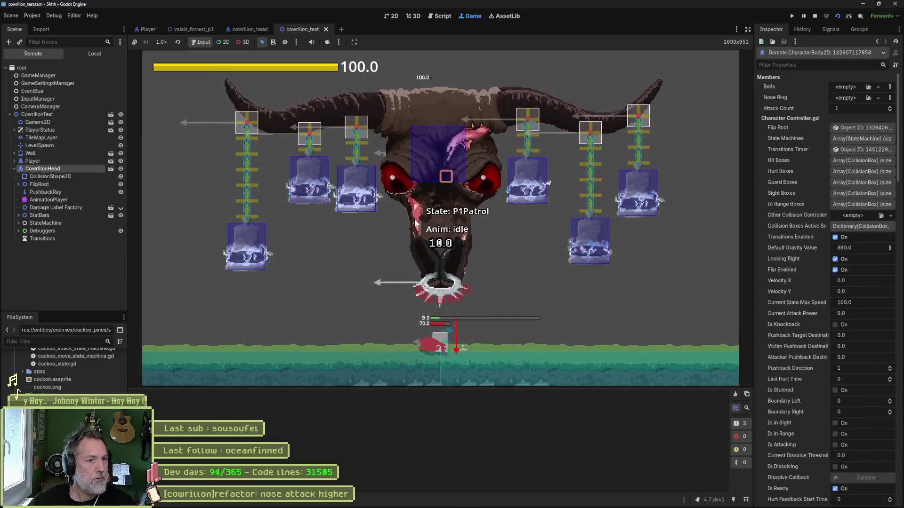
scroll(829, 249, down, 10)
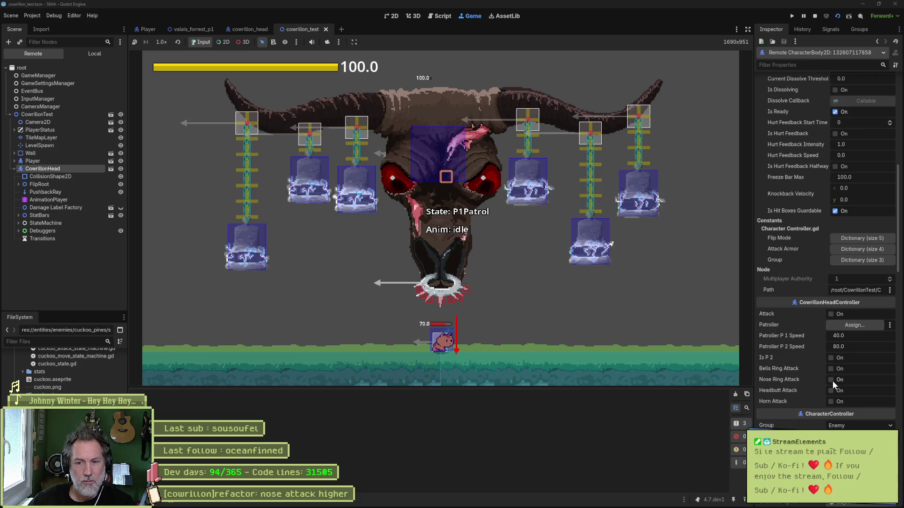
click(831, 380)
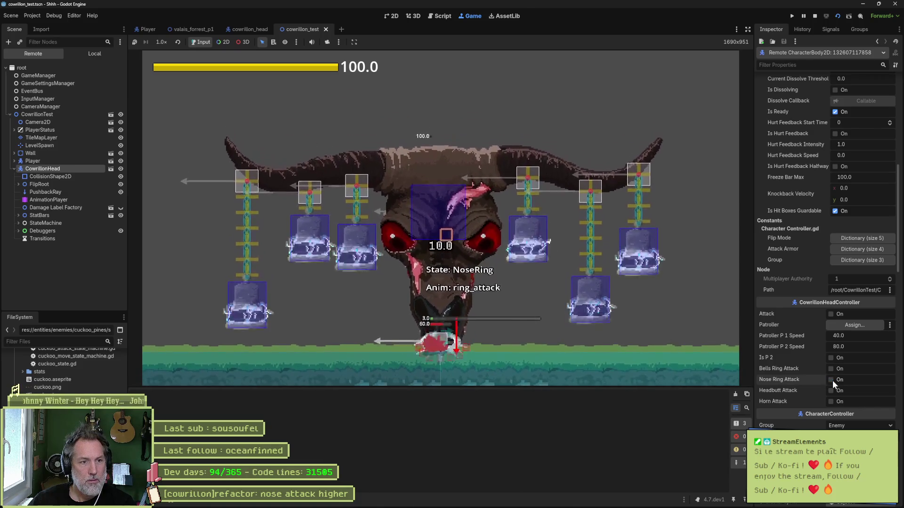
key(F8)
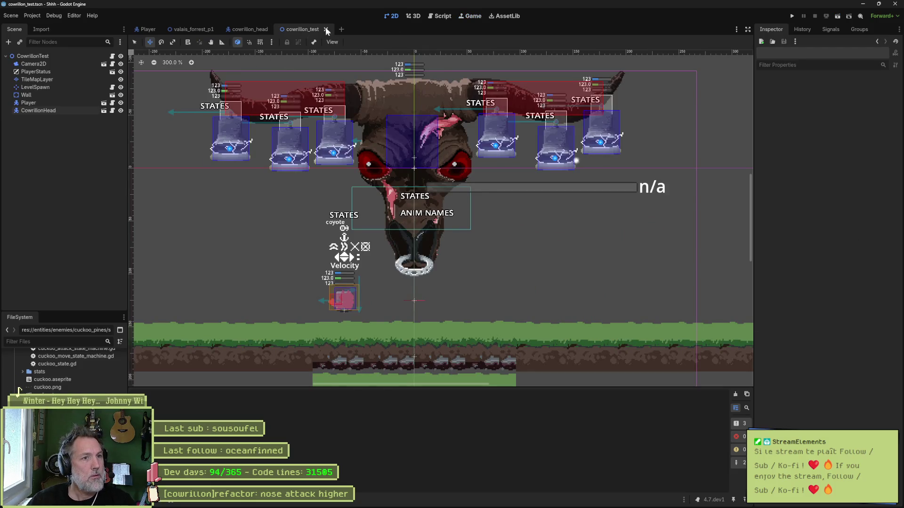
click(437, 17)
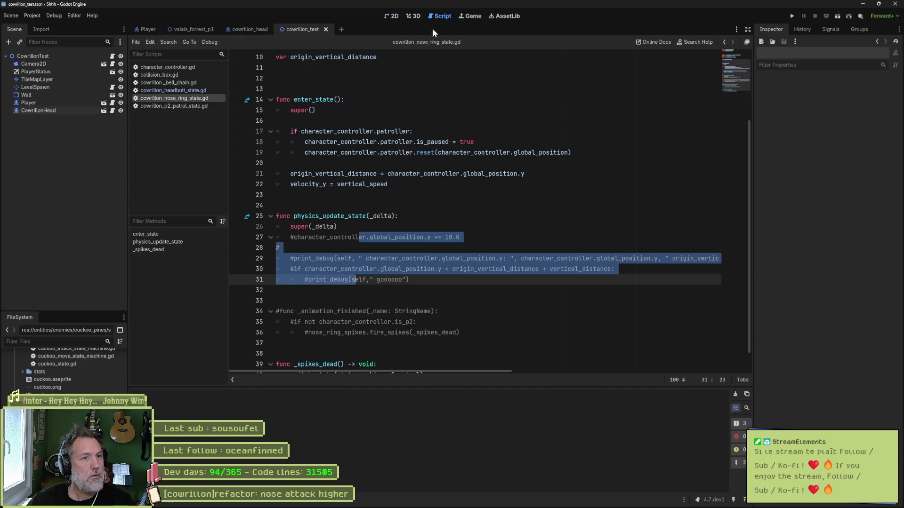
Step: Make vertical_speed -40.0 and uncomment the height check and debug print on lines 30–31
click(337, 185)
scroll(318, 207, up, 3)
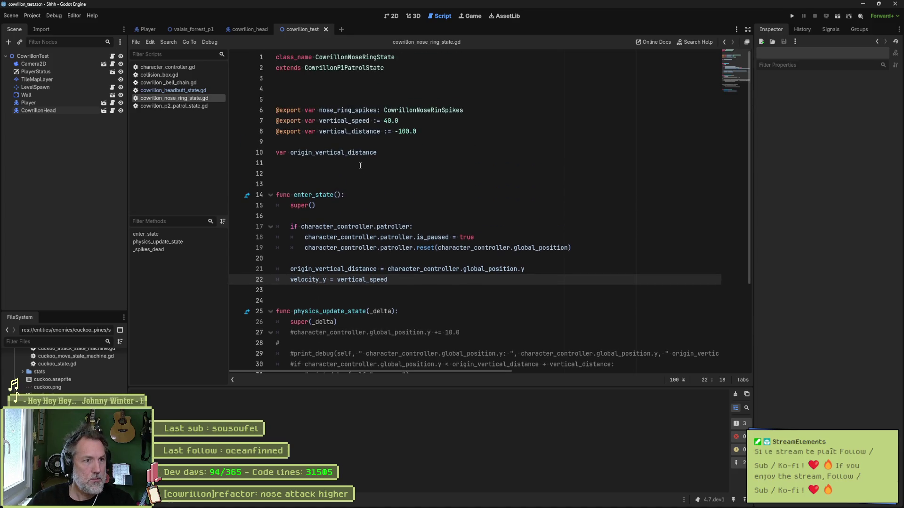
click(385, 122)
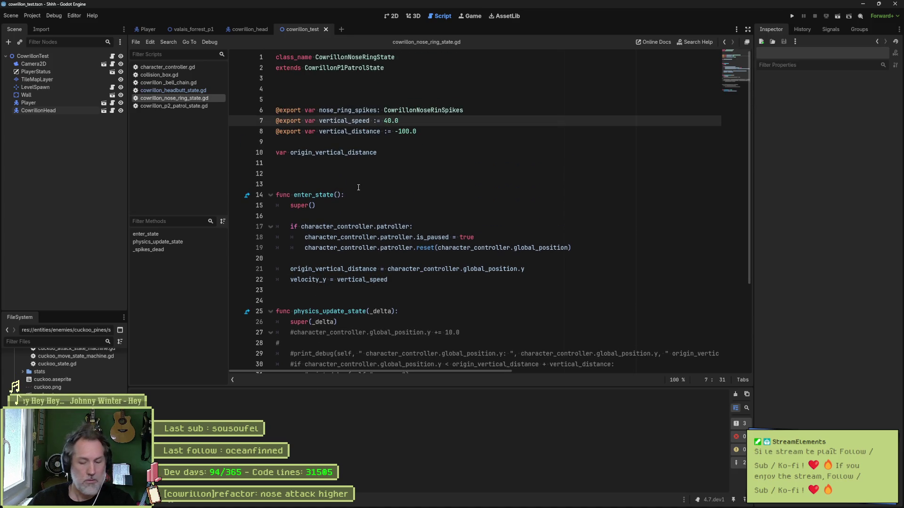
text(-)
scroll(423, 205, down, 3)
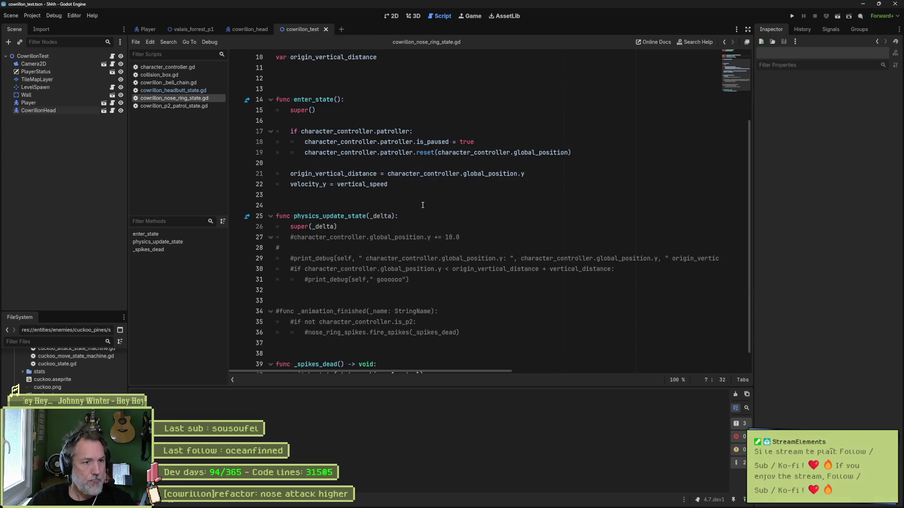
drag(364, 268, 362, 280)
key(ctrl+k)
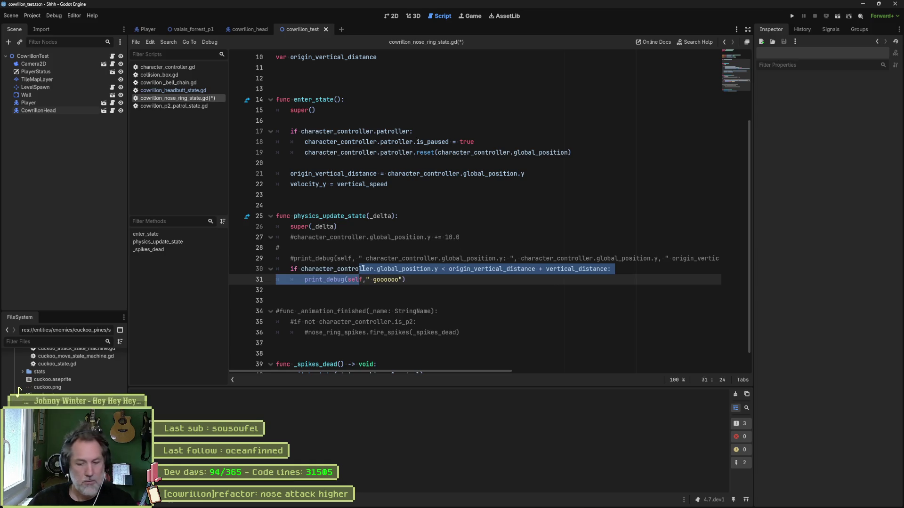
Step: Run the boss test scene, trigger the Nose Ring Attack, and stop the game
key(F6)
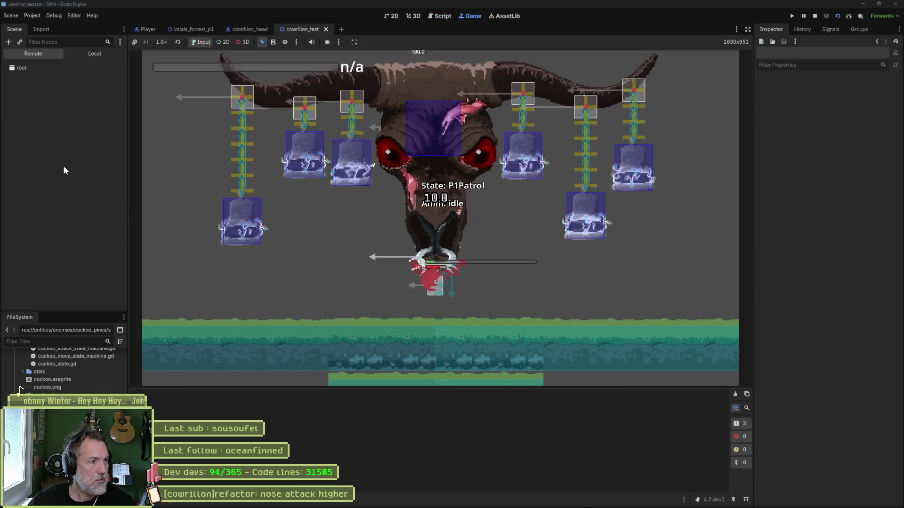
click(63, 165)
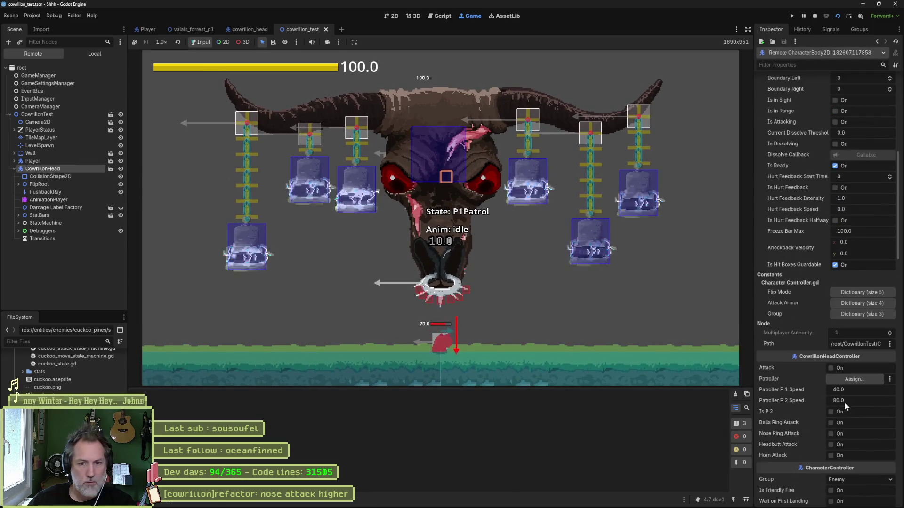
click(831, 434)
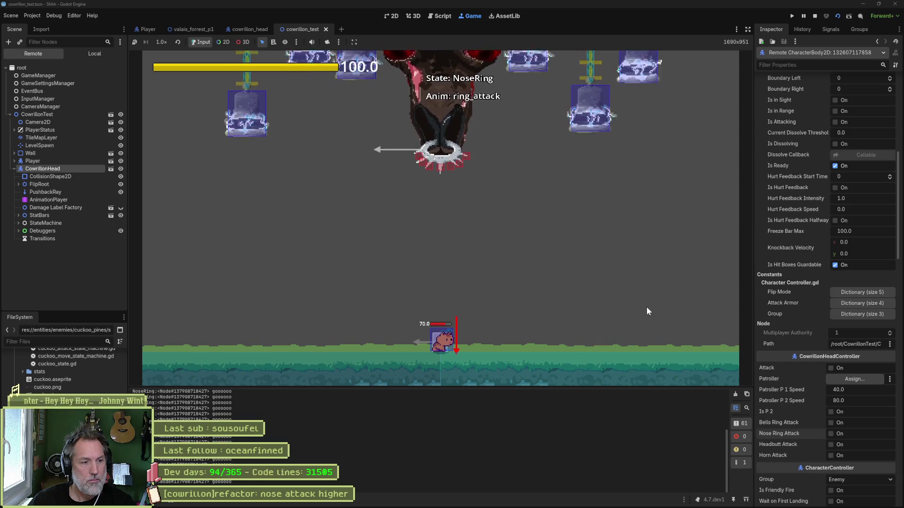
key(F8)
click(422, 283)
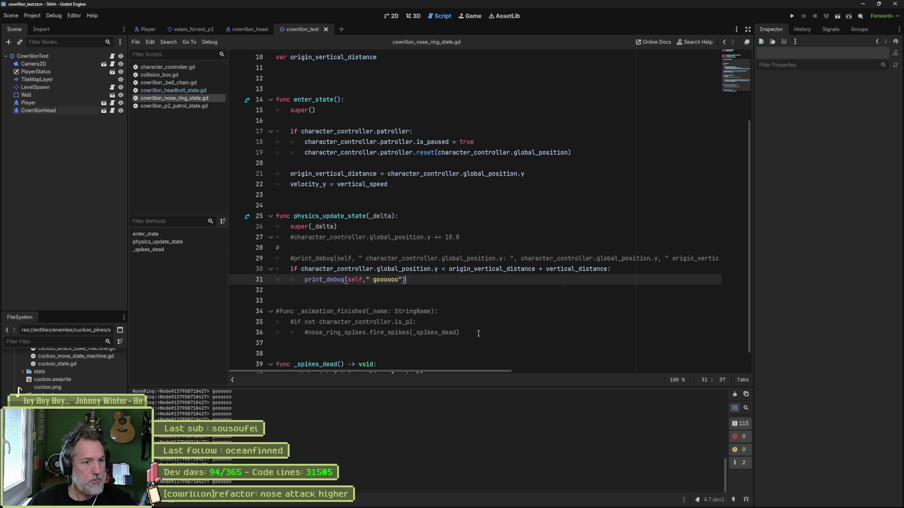
Step: Inside the height check, replace print_debug with an indented 'velocity_y = 0'
click(529, 174)
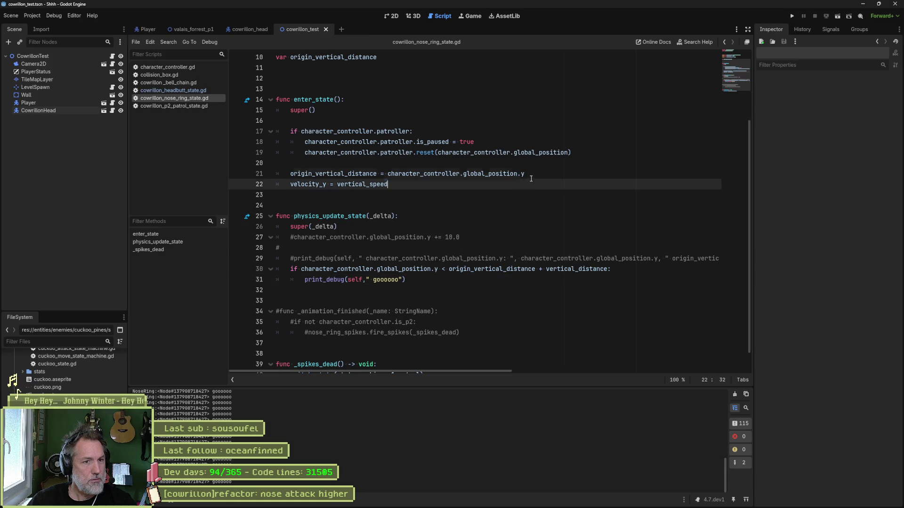
key(shift+Down)
key(ctrl+c)
click(490, 276)
key(ctrl+v)
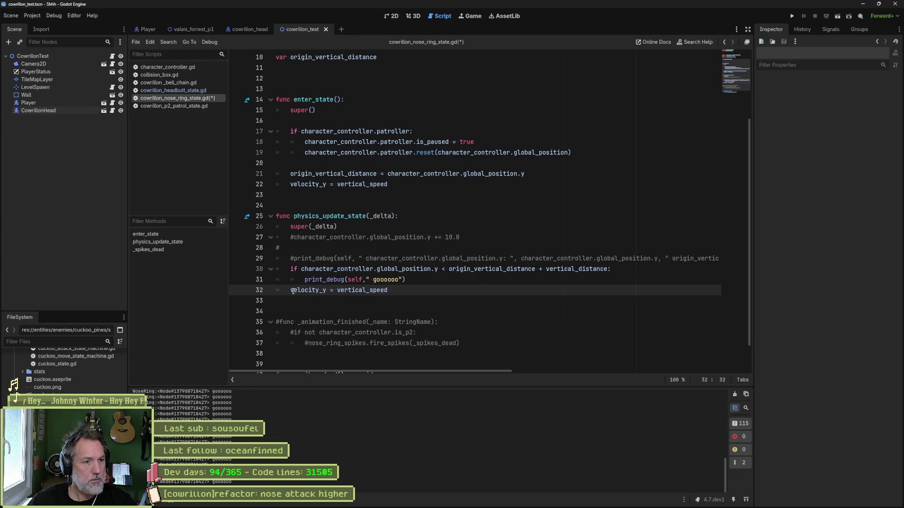
click(290, 290)
key(Tab)
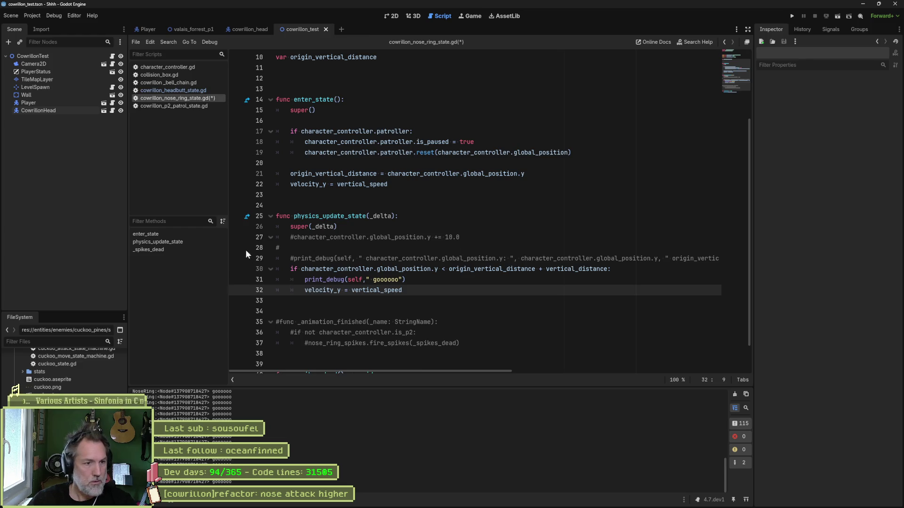
double_click(358, 292)
text(0.0)
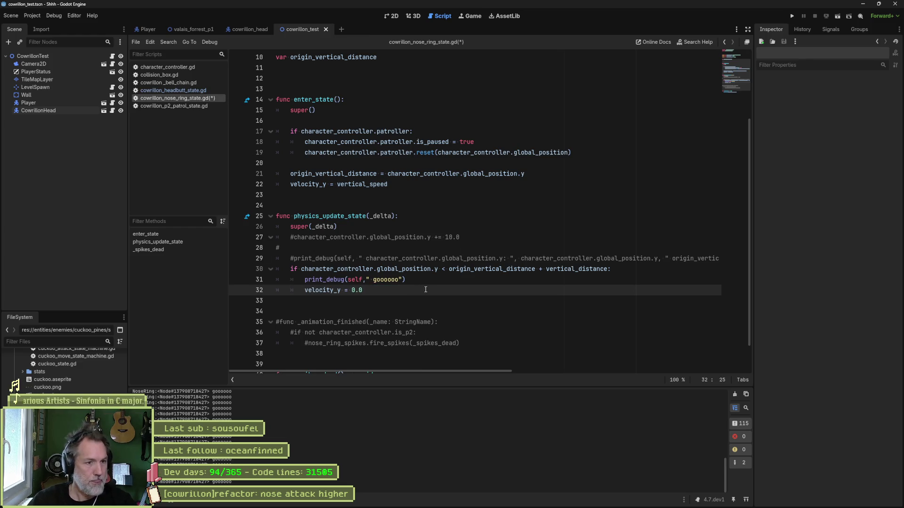
key(Up)
key(ctrl+shift+k)
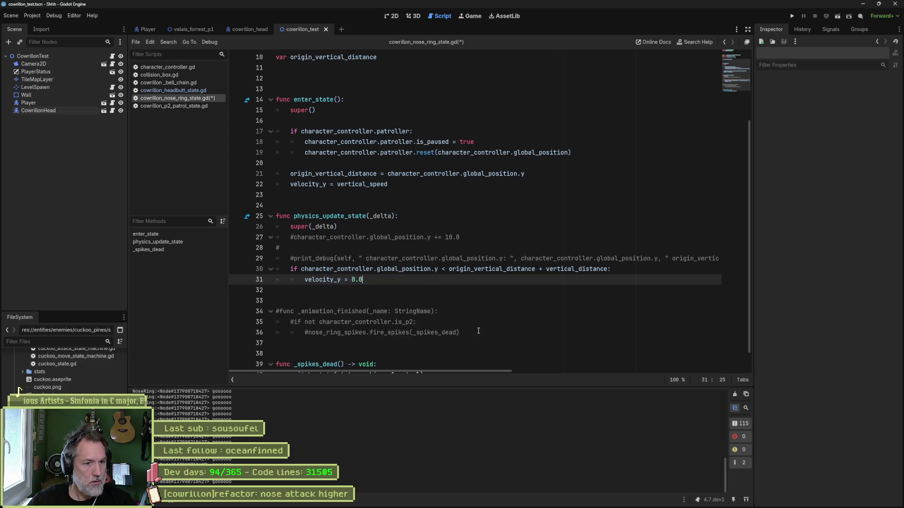
Step: Add an uncommented fire_spikes call below velocity_y and save the script
drag(476, 333, 477, 326)
key(ctrl+c)
click(571, 280)
key(ctrl+v)
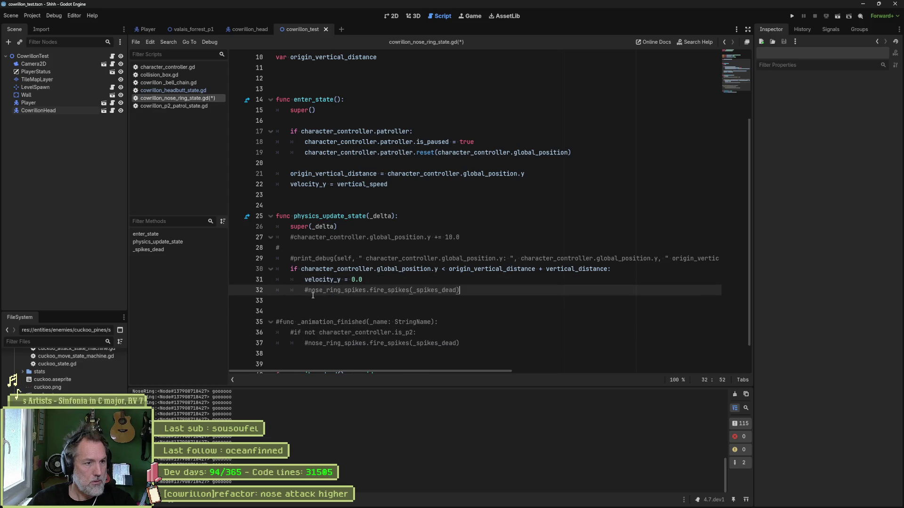
key(BackSpace)
key(ctrl+s)
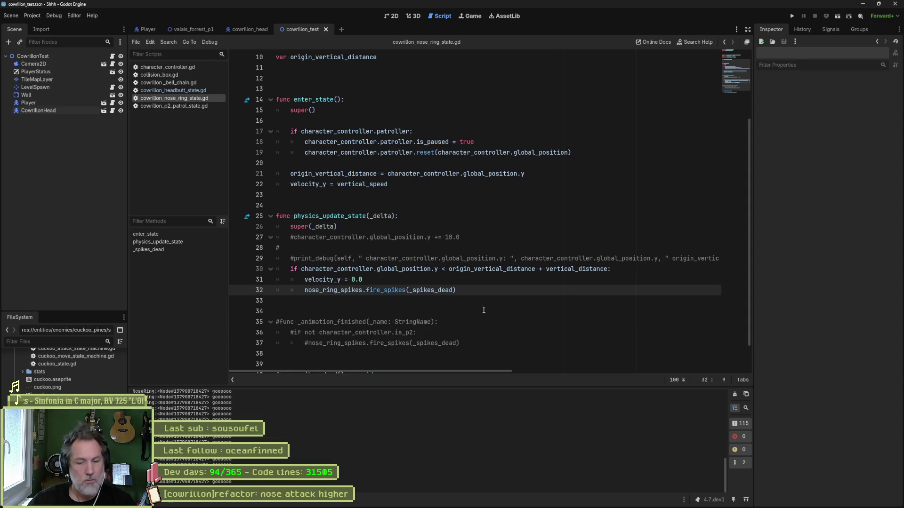
Step: Run the boss test scene, trigger the Nose Ring Attack to see spikes fire, and stop
key(F6)
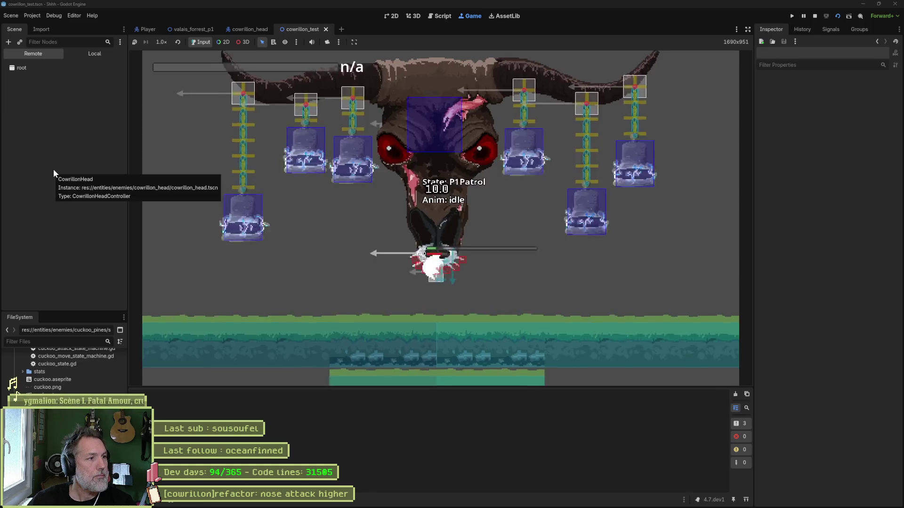
click(54, 170)
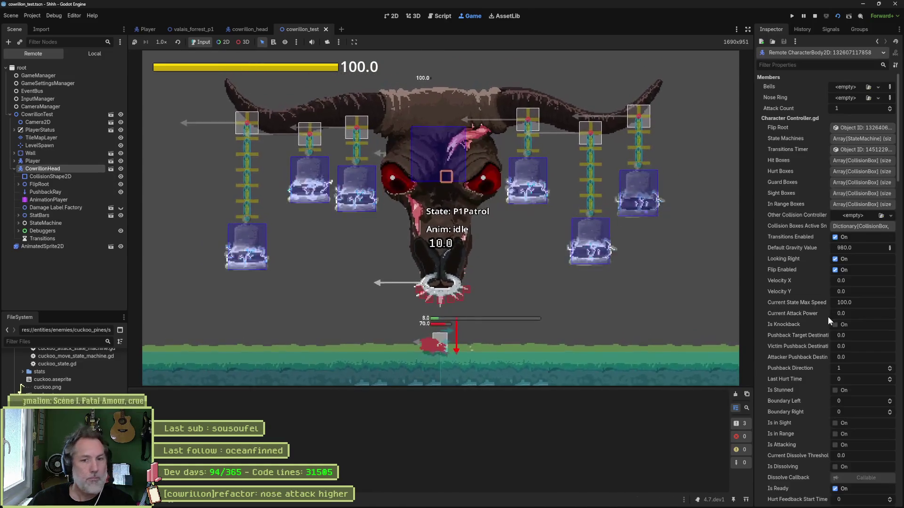
click(831, 433)
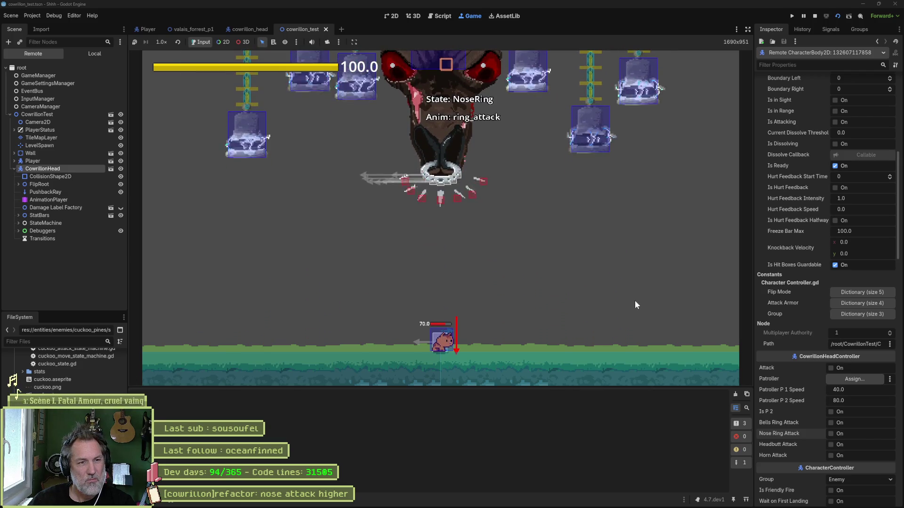
key(F8)
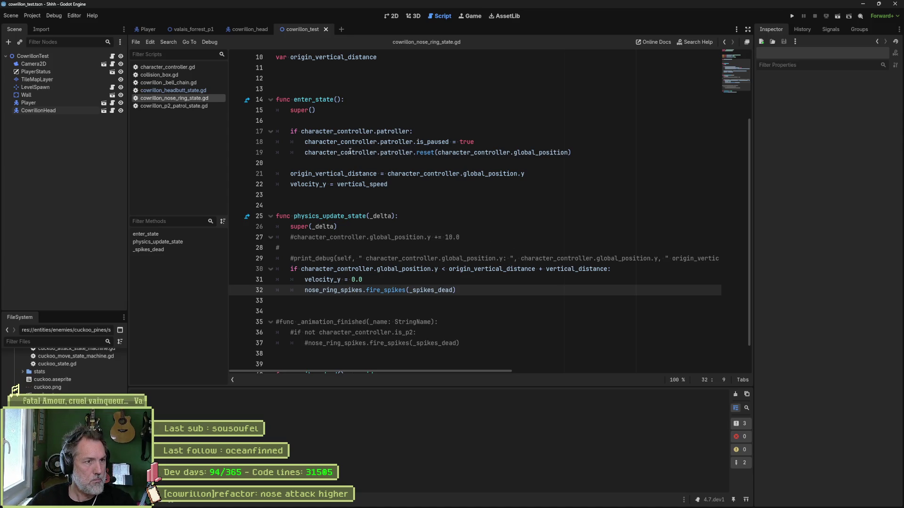
Step: Add animation_player.pause() on line 20 of enter_state using autocomplete
click(584, 163)
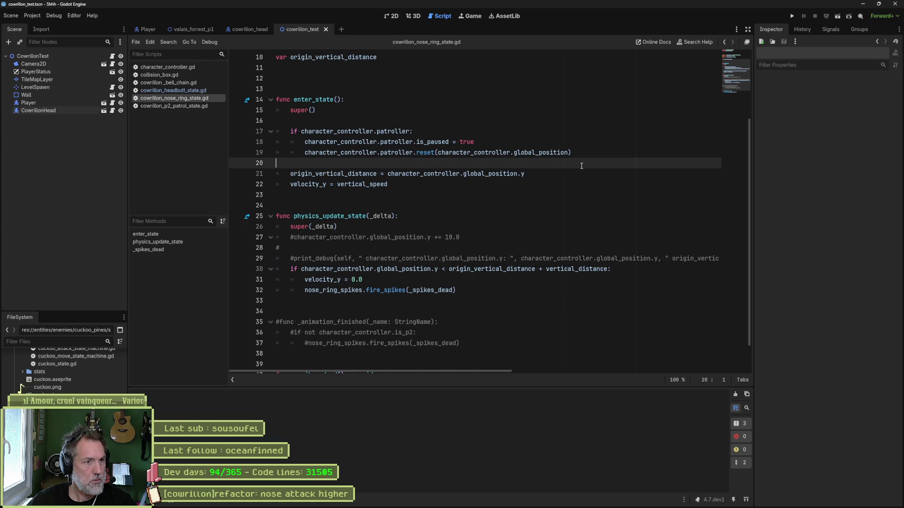
key(Tab)
text(anim)
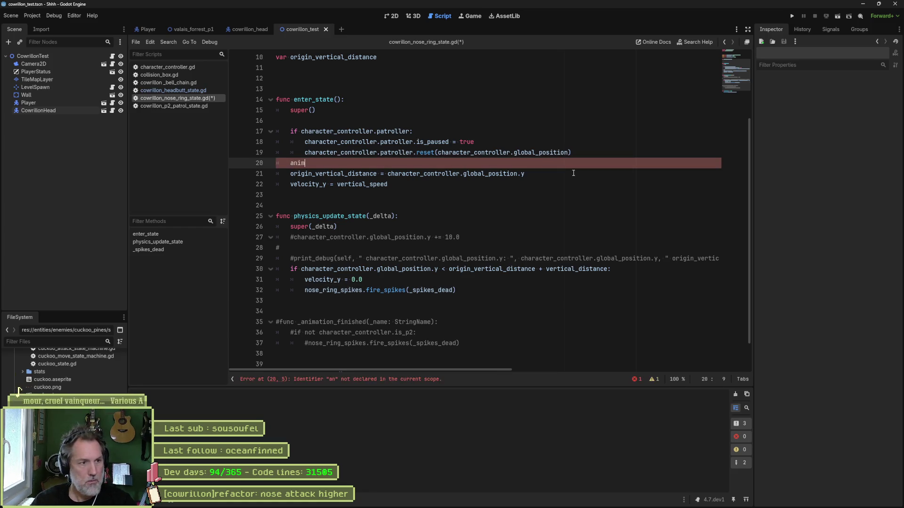
key(Down)
key(Return)
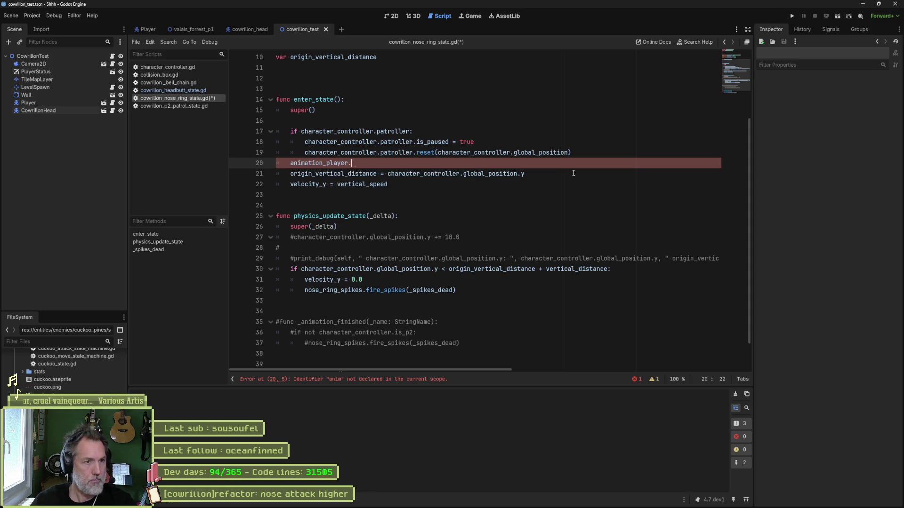
key(Return)
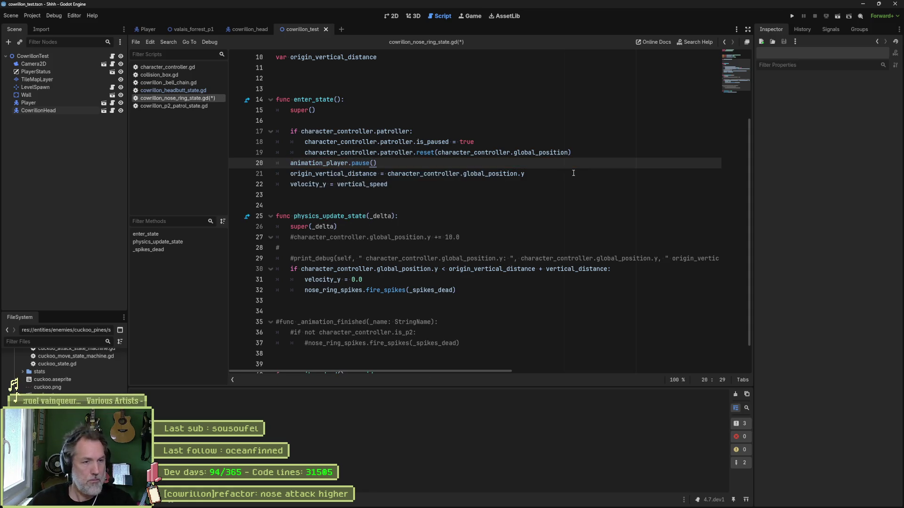
key(Return)
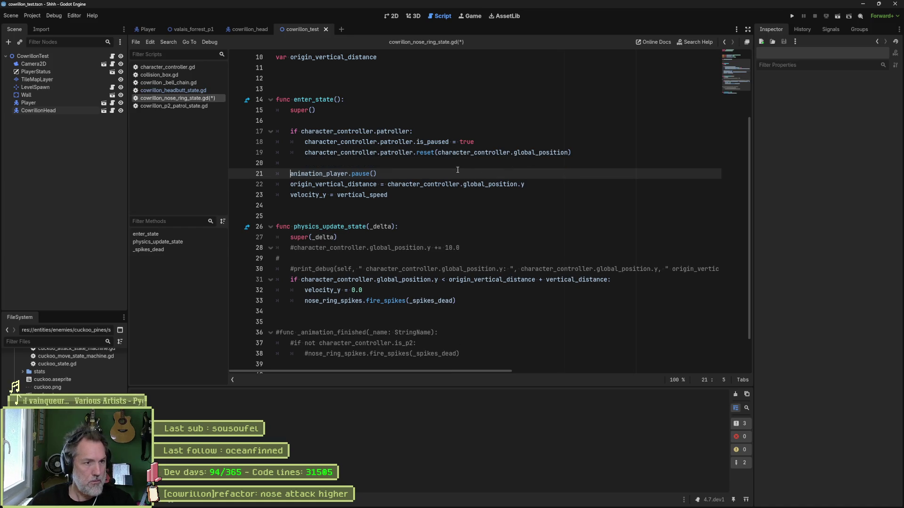
Step: Add animation_player.play() after the fire_spikes call, then run the test scene
drag(457, 169, 466, 162)
key(ctrl+c)
click(480, 300)
key(ctrl+v)
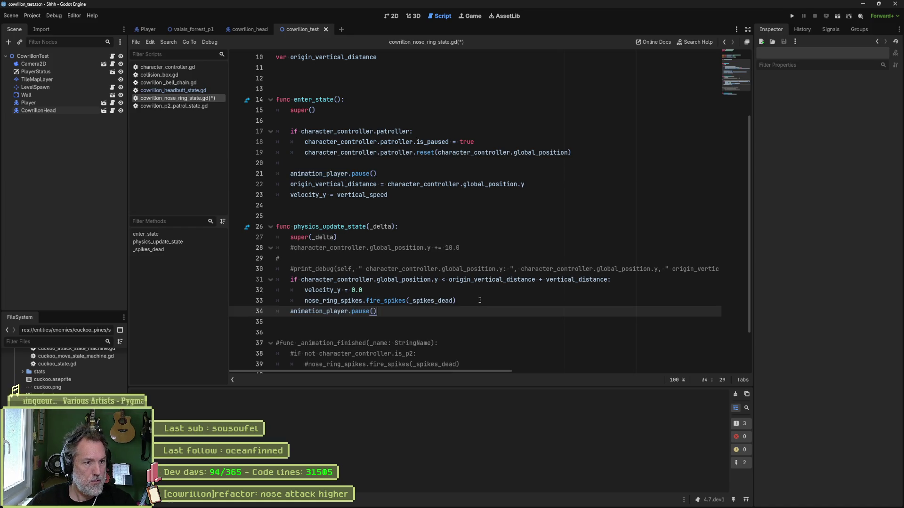
key(Tab)
double_click(368, 312)
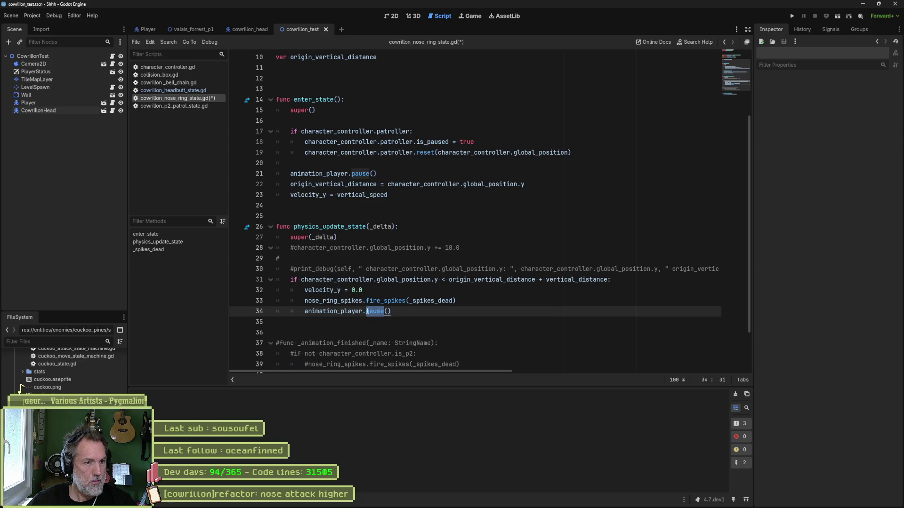
text(play)
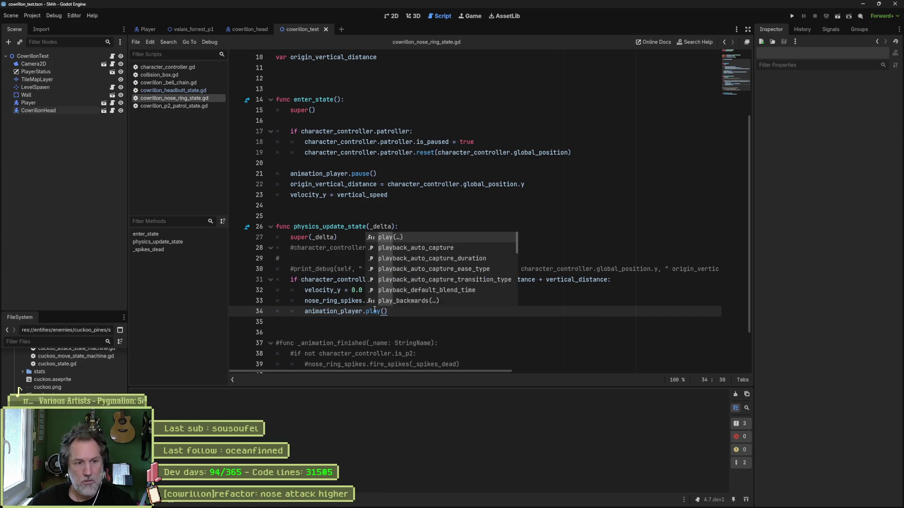
key(F6)
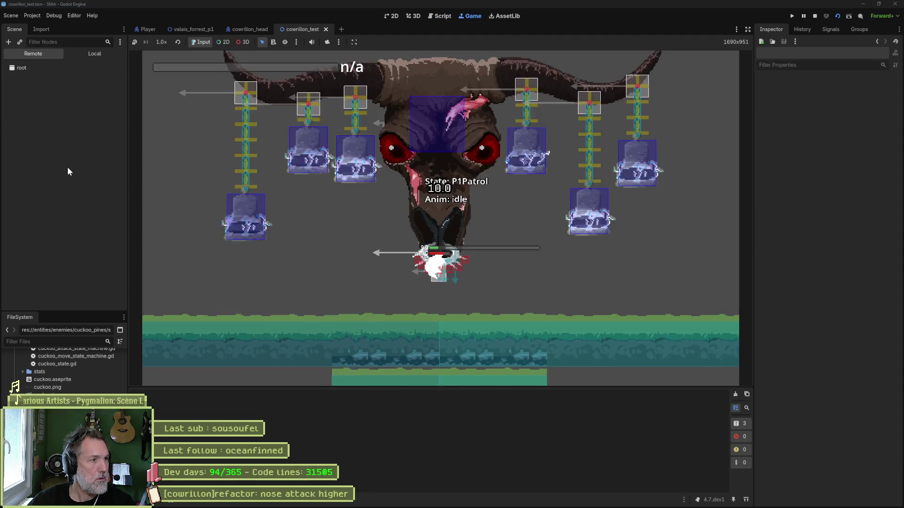
Step: Inspect the running CowrillonHead, watch the spikes fire, then stop the game
click(67, 168)
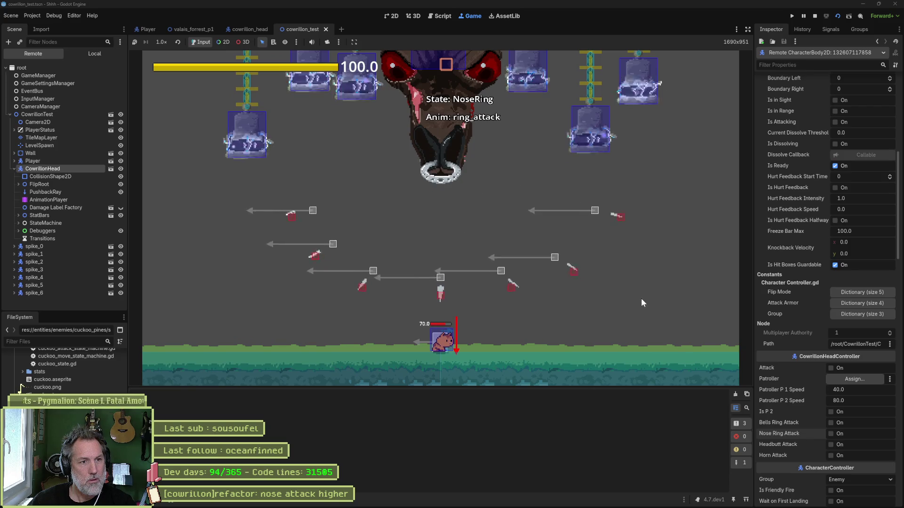
key(F8)
click(501, 310)
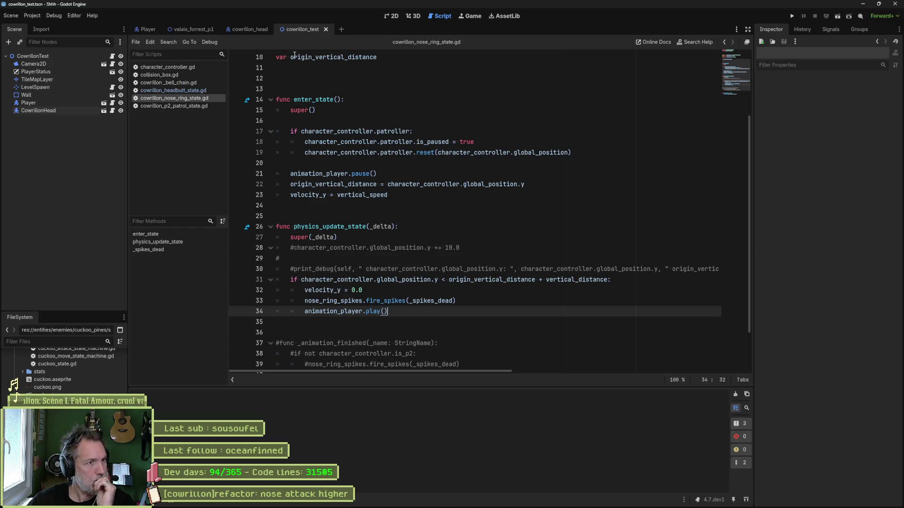
Step: Open cowrillon.aseprite in Aseprite from the recent files
click(513, 500)
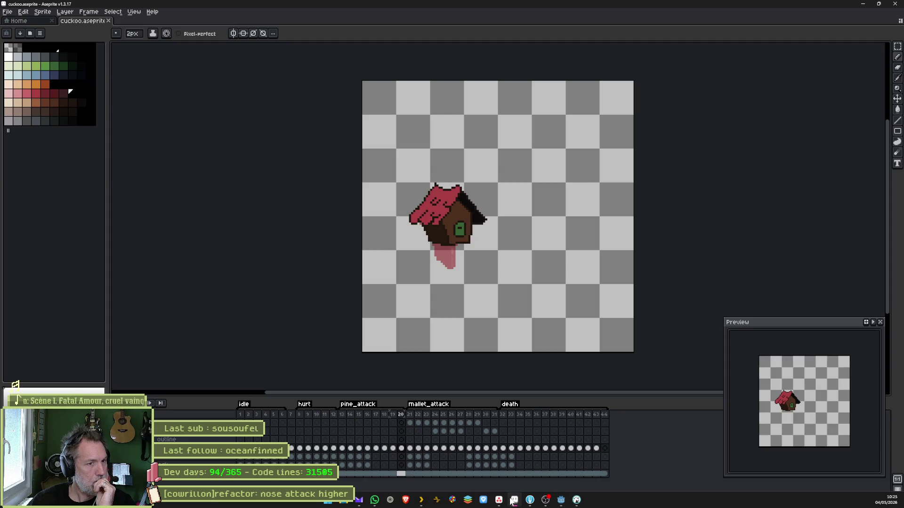
click(33, 21)
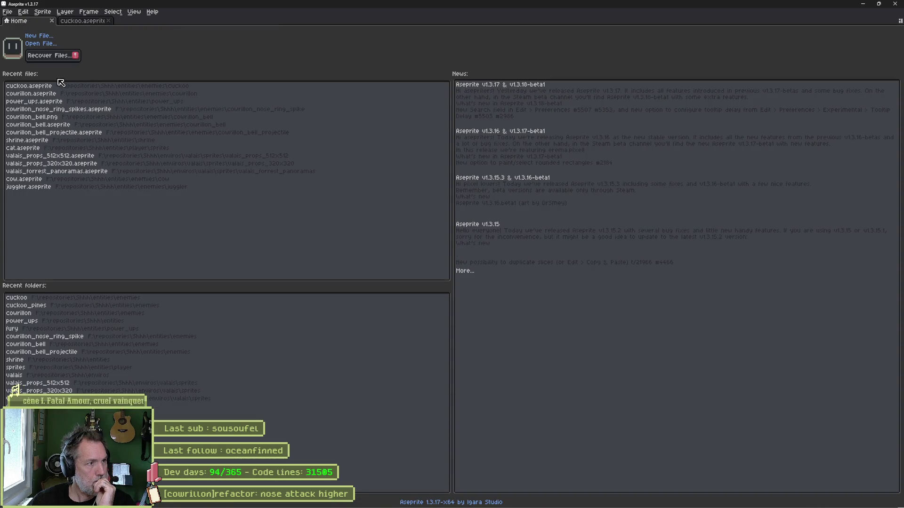
click(45, 94)
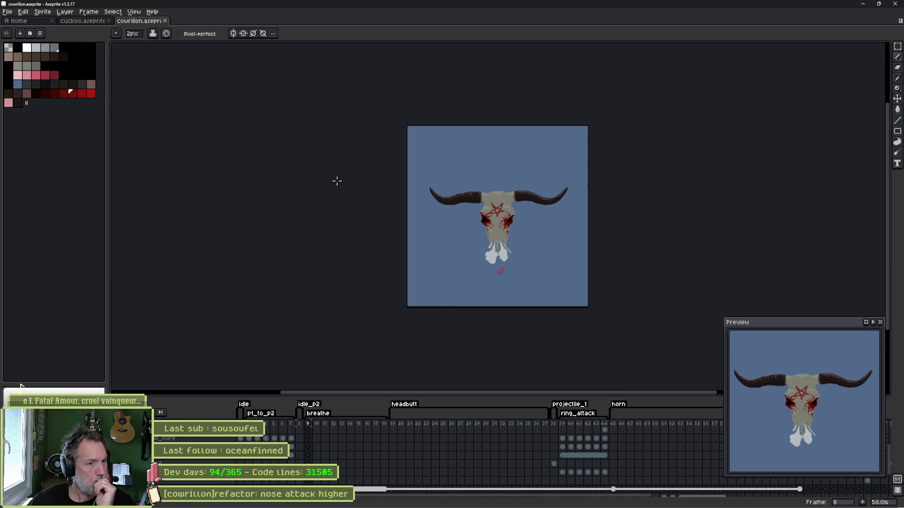
Step: Review the ring_attack tag (frames 39–44) without changes, then return to Godot
double_click(582, 415)
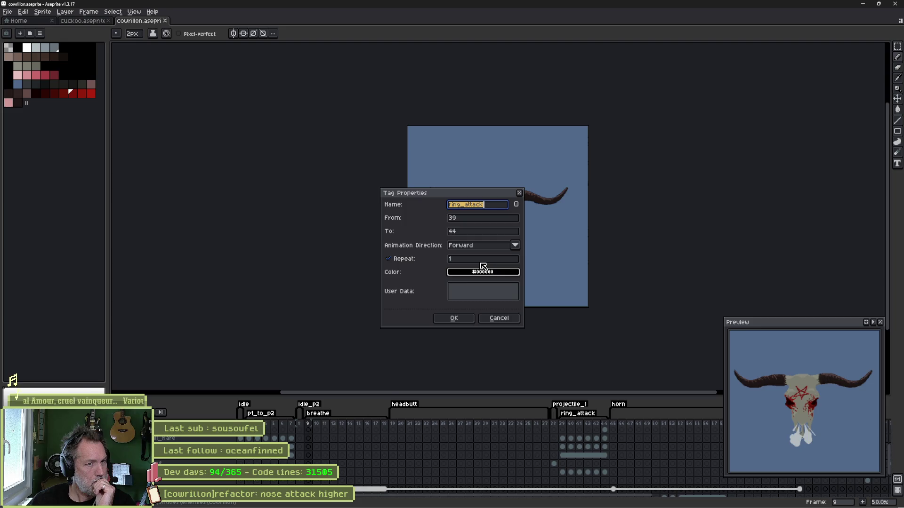
click(499, 317)
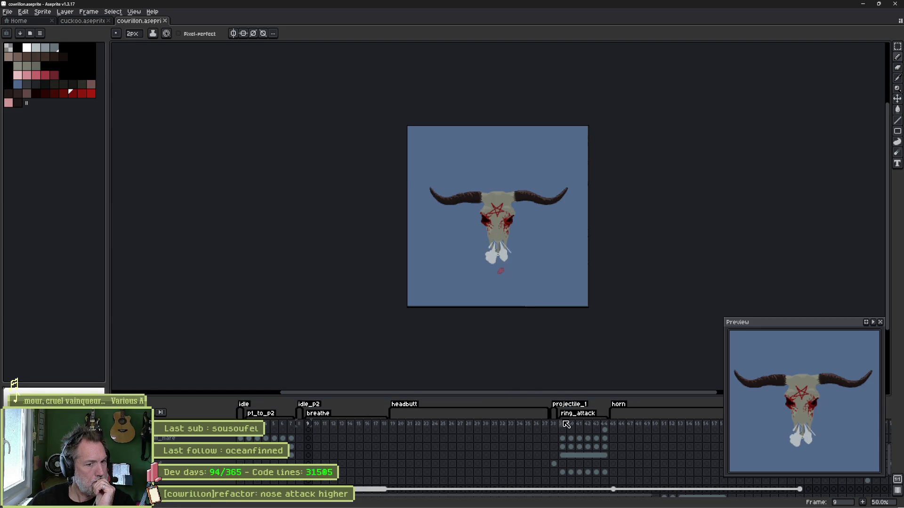
drag(563, 425, 608, 430)
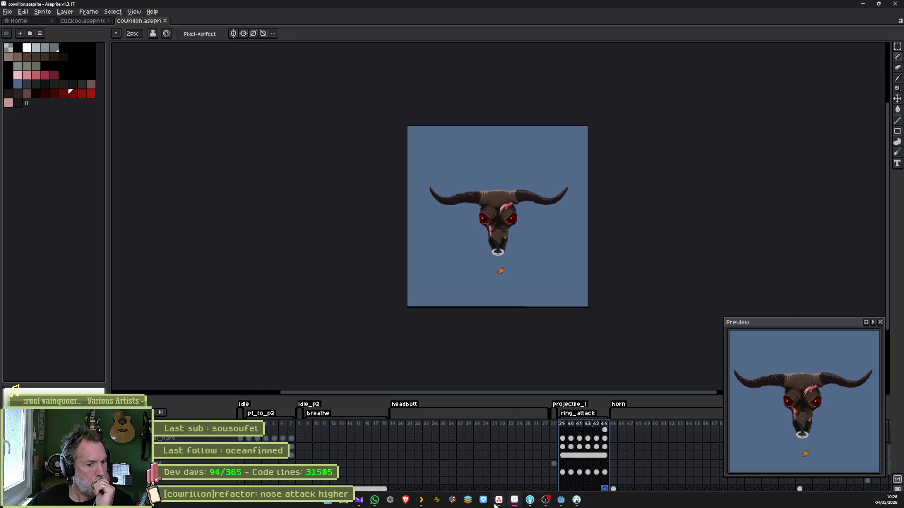
click(563, 503)
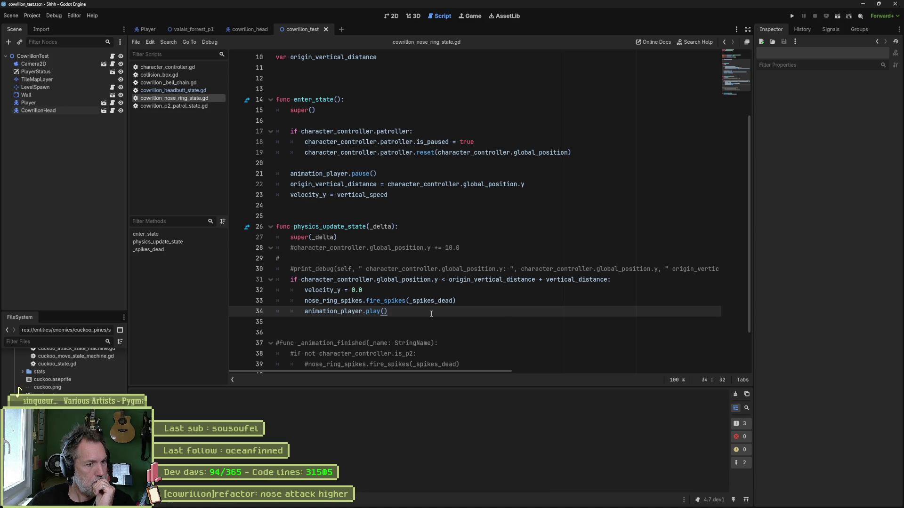
scroll(389, 311, down, 2)
drag(377, 290, 377, 310)
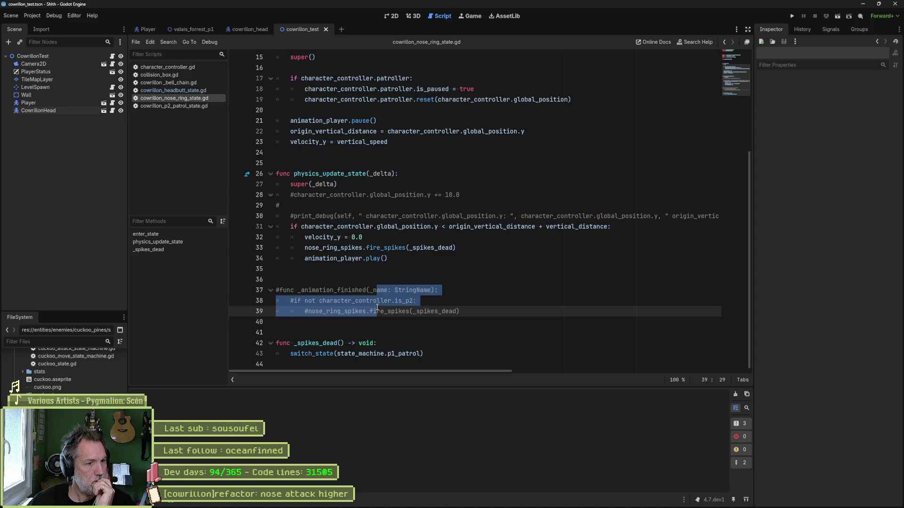
drag(441, 355, 441, 345)
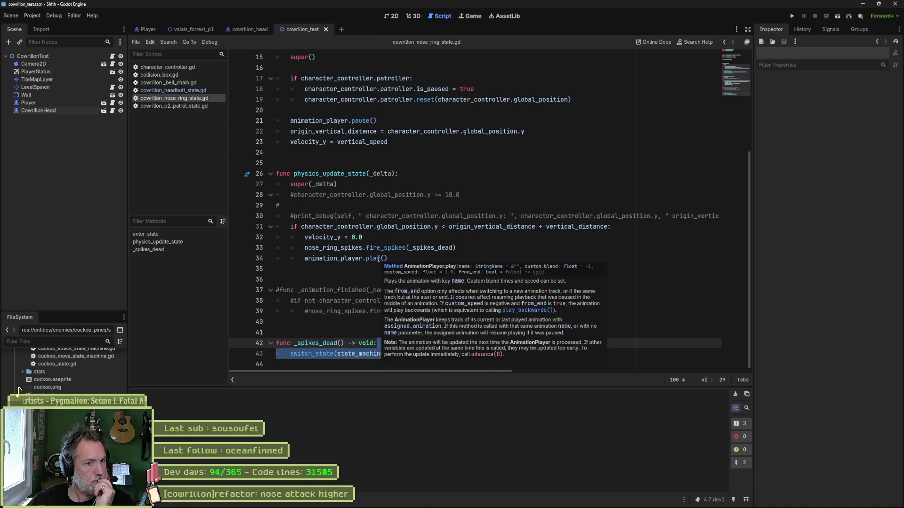
double_click(378, 258)
text(one)
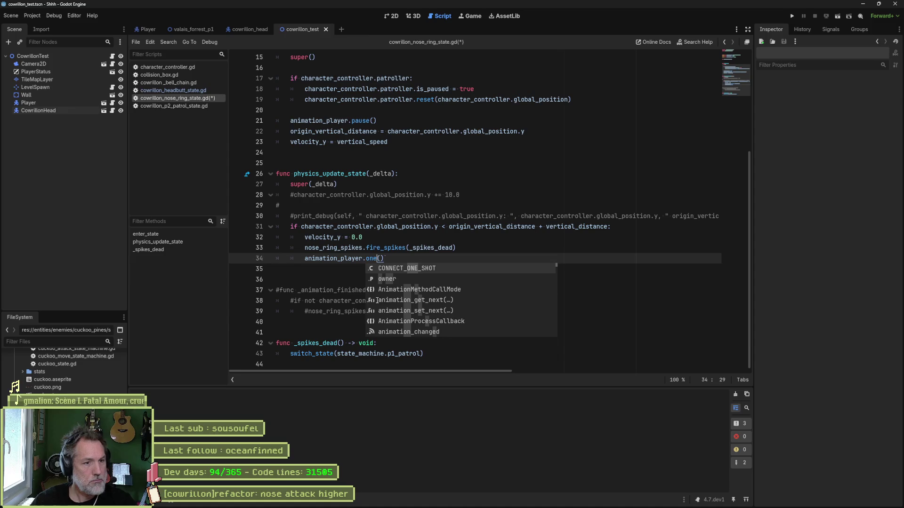
key(ctrl+z)
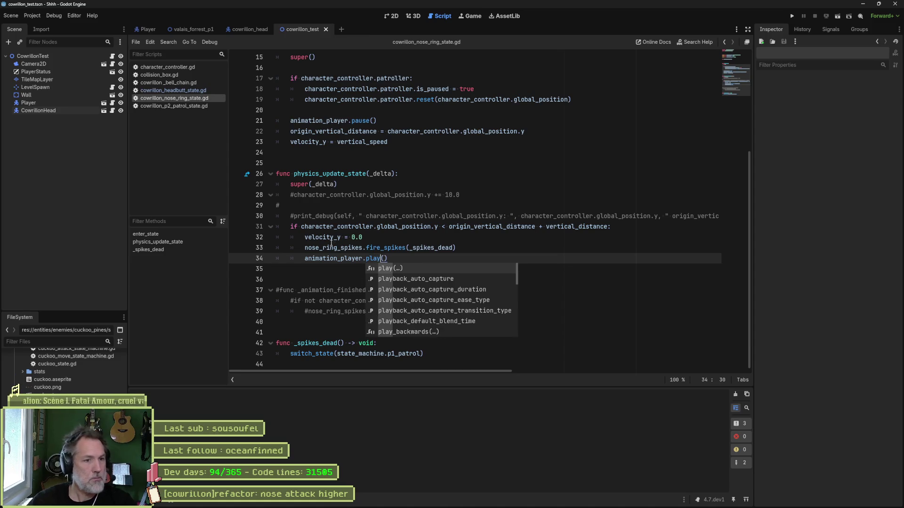
ctrl+click(374, 258)
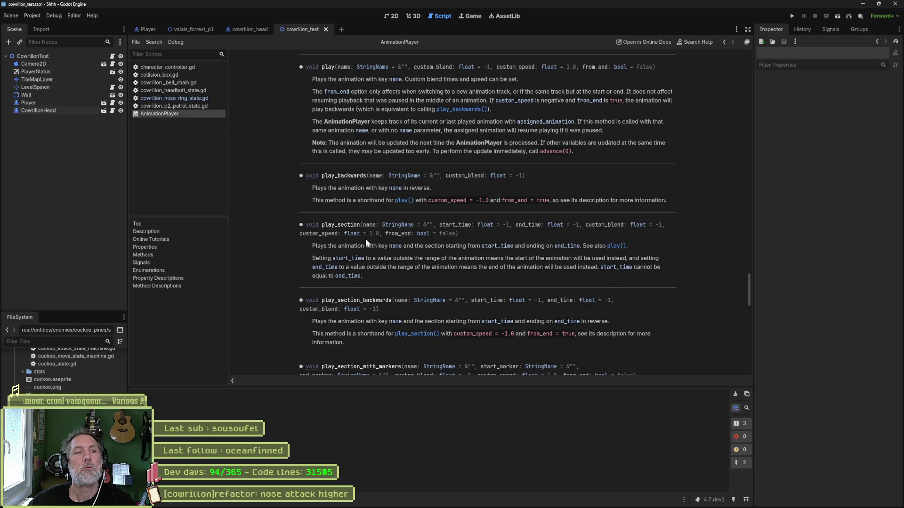
key(ctrl+w)
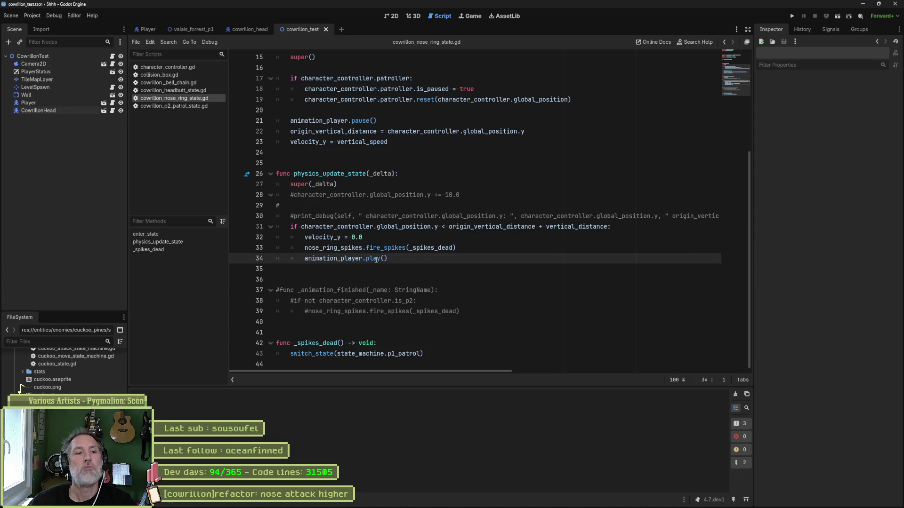
drag(378, 262, 375, 228)
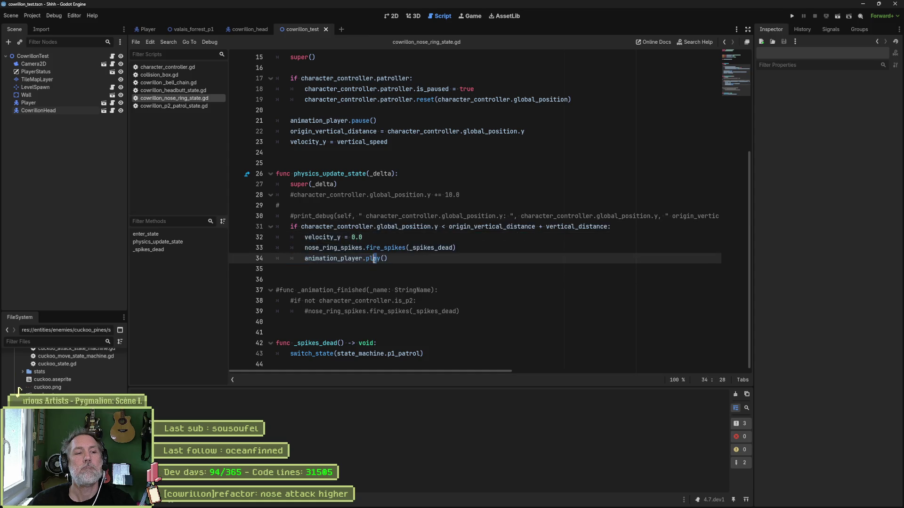
click(389, 266)
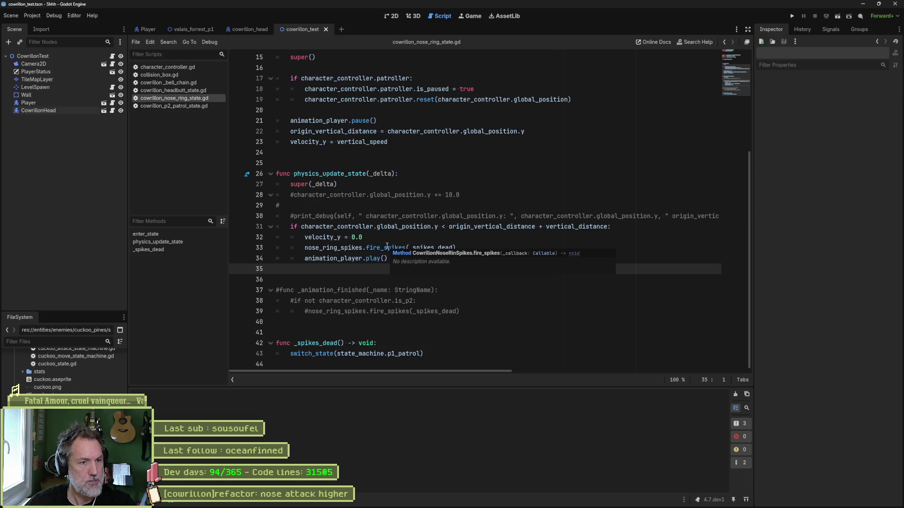
Step: Prefix line 31's spike condition with 'velocity_y > 0.0 and'
double_click(322, 237)
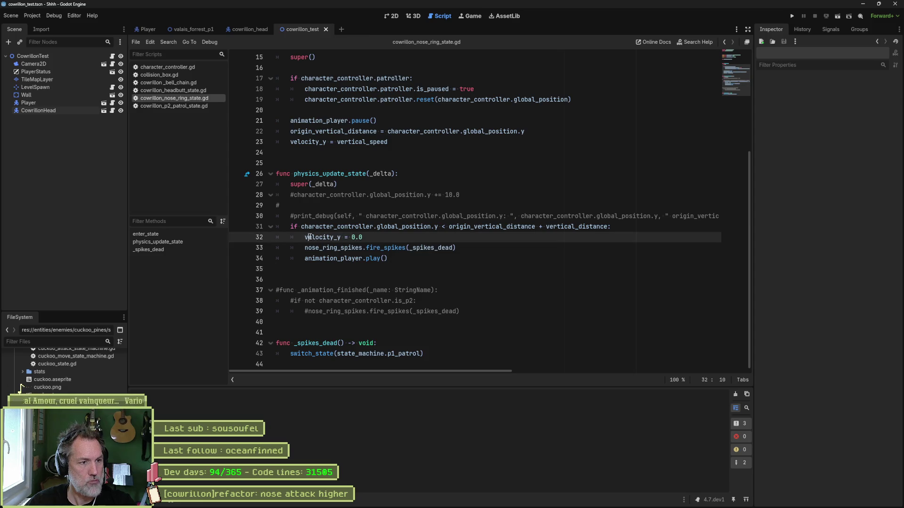
key(ctrl+c)
click(301, 227)
key(ctrl+v)
text(> 0.)
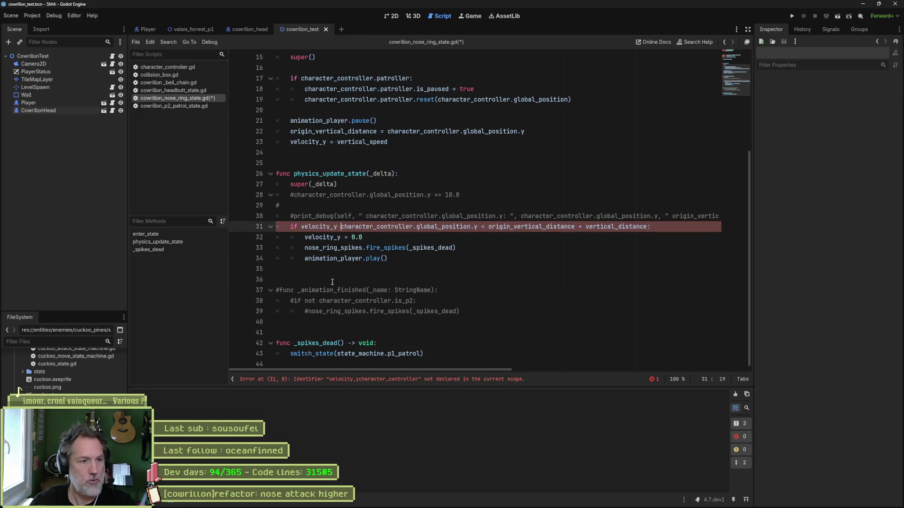
text(0 and)
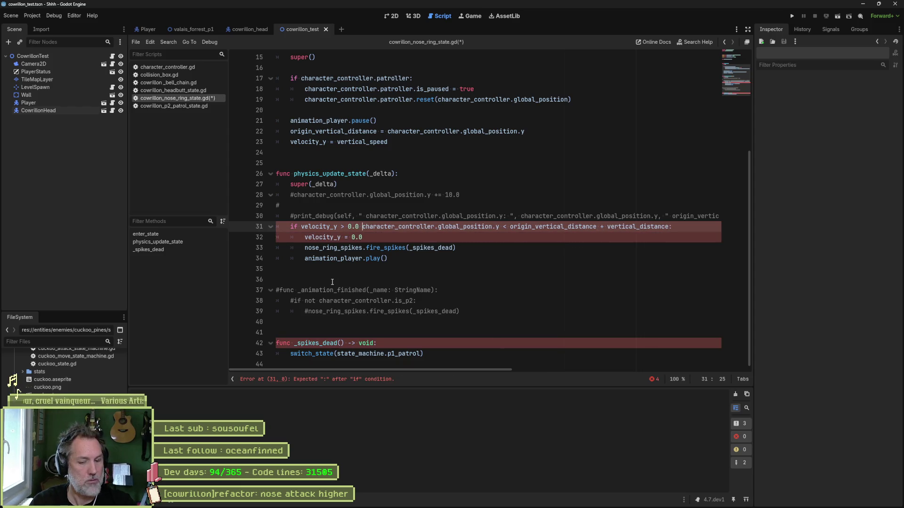
Step: Save the nose ring script, run the test scene, then stop it
key(ctrl+s)
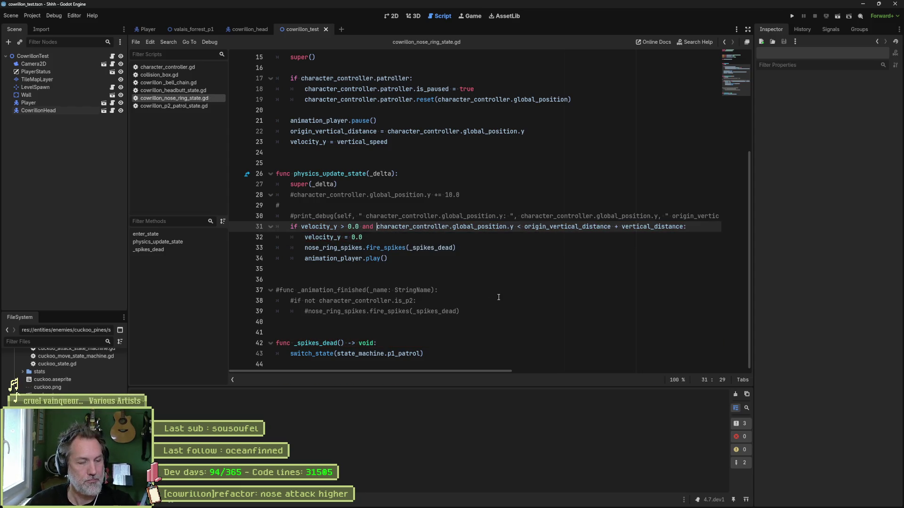
key(F6)
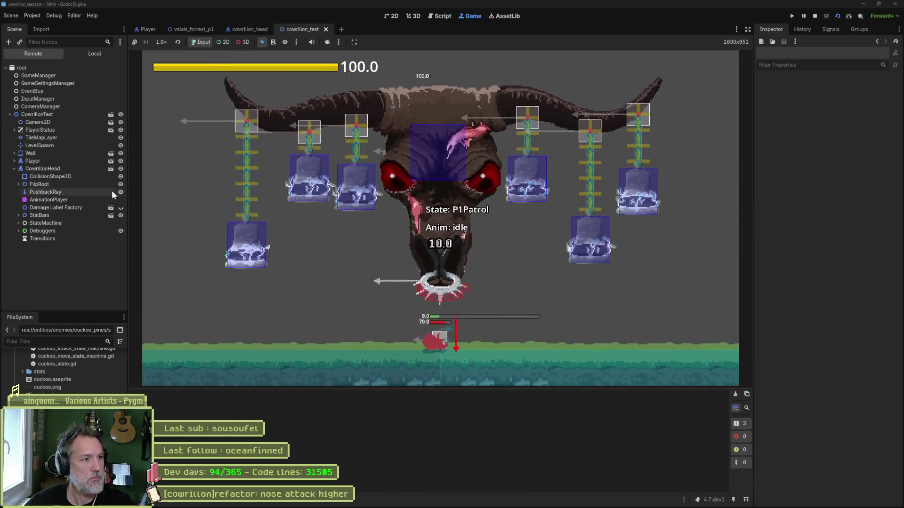
scroll(838, 376, down, 10)
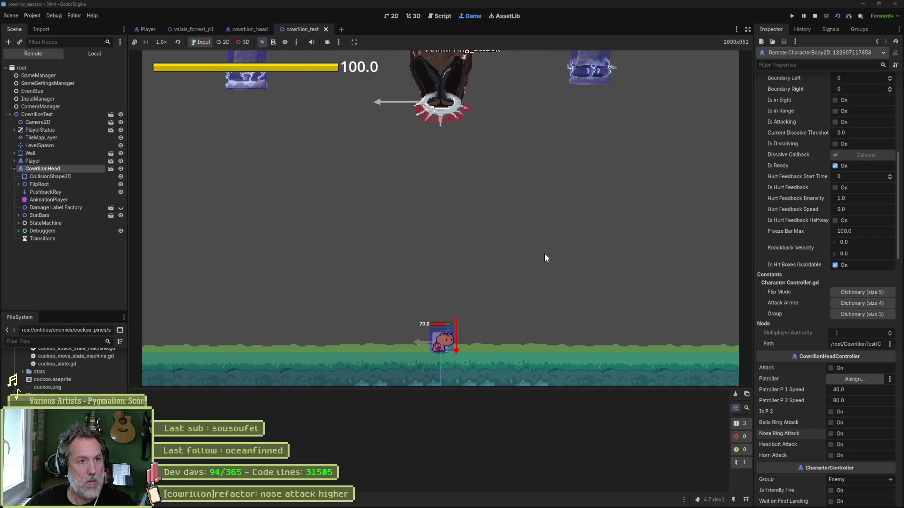
key(F8)
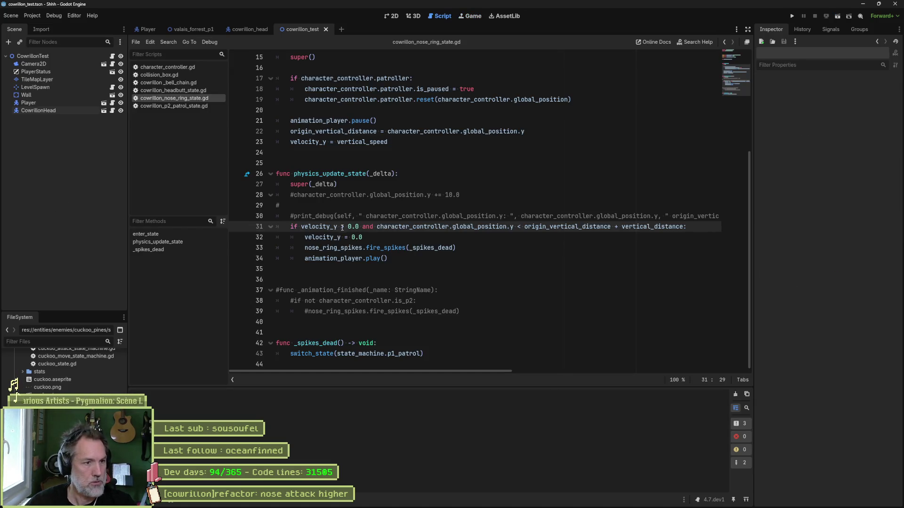
Step: Change line 31's comparison to velocity_y < 0.0 and run the test scene
double_click(343, 227)
text(<)
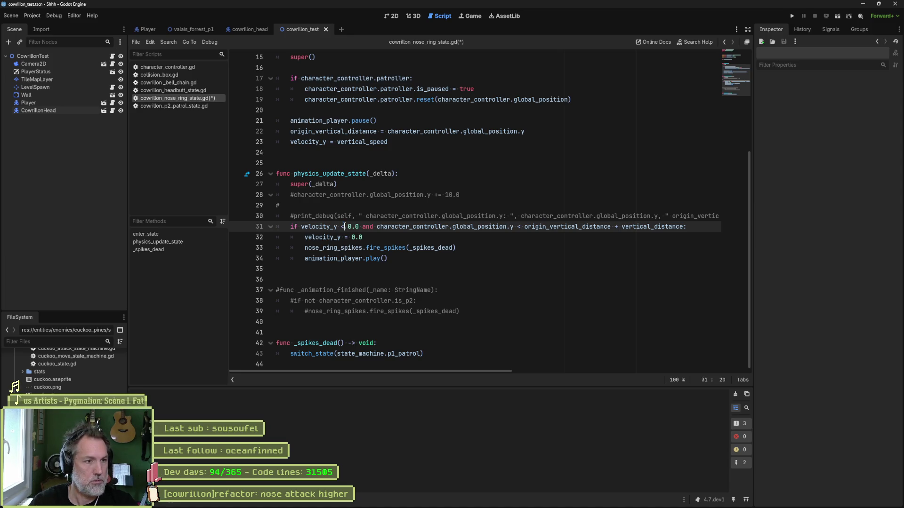
key(F6)
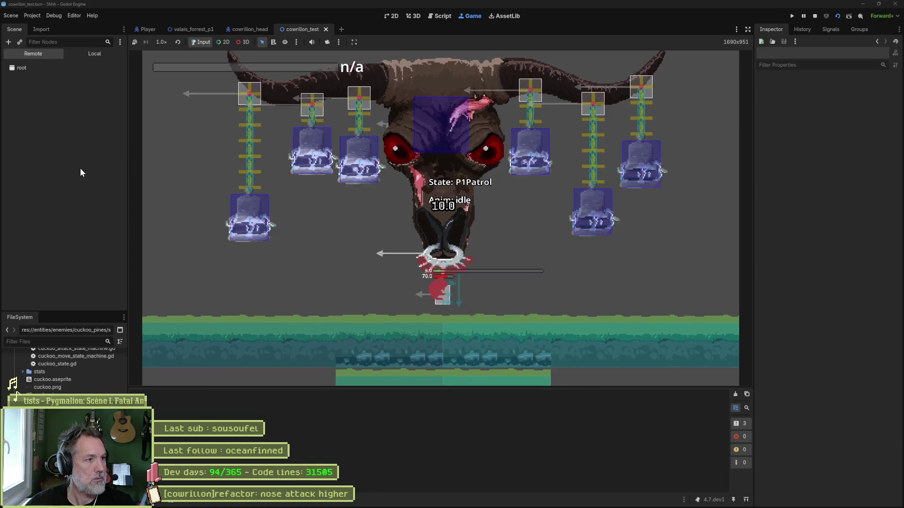
Step: Enable Nose Ring Attack on the running CowrillonHead, then stop the game
click(80, 168)
scroll(845, 364, down, 5)
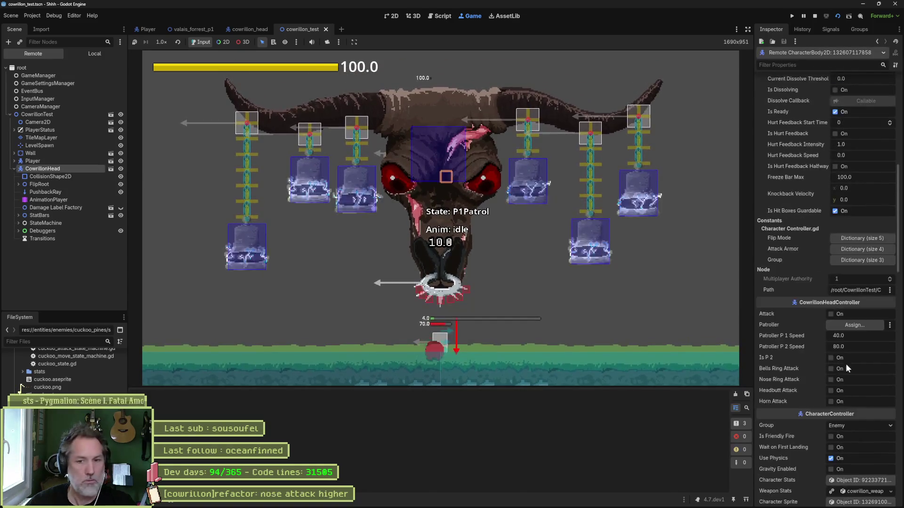
click(840, 379)
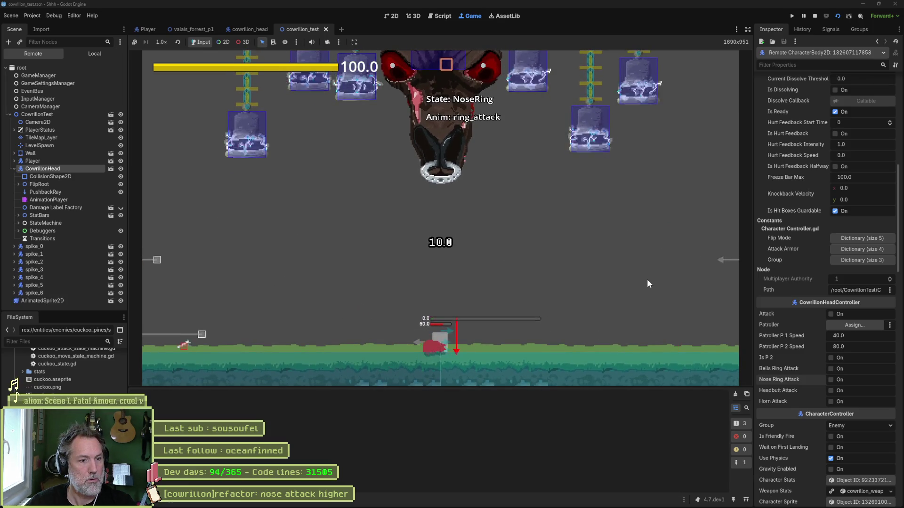
key(F6)
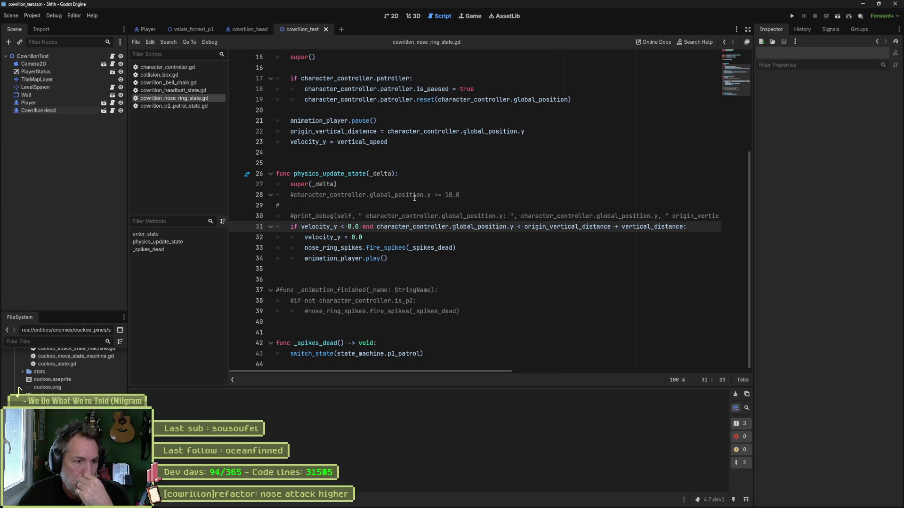
click(413, 354)
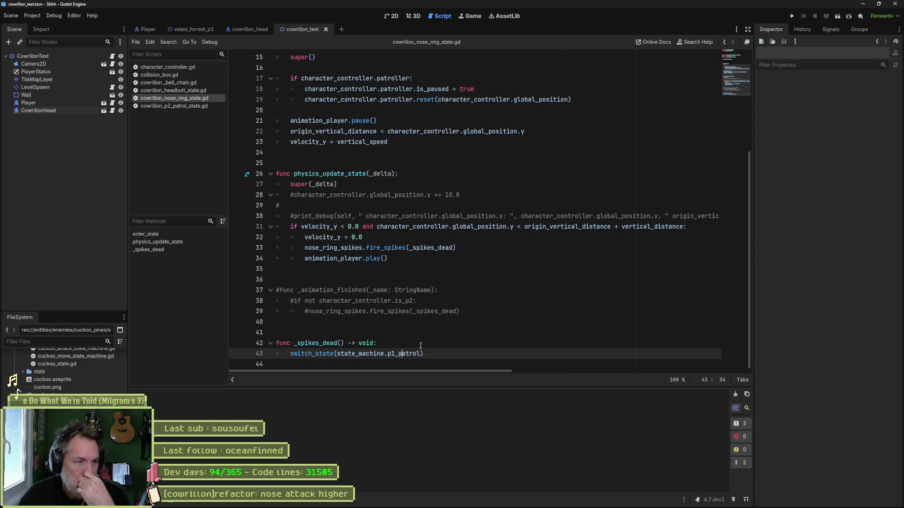
Step: Open the cowrillon_head scene and the P1 and P1Patrol state scripts
click(254, 29)
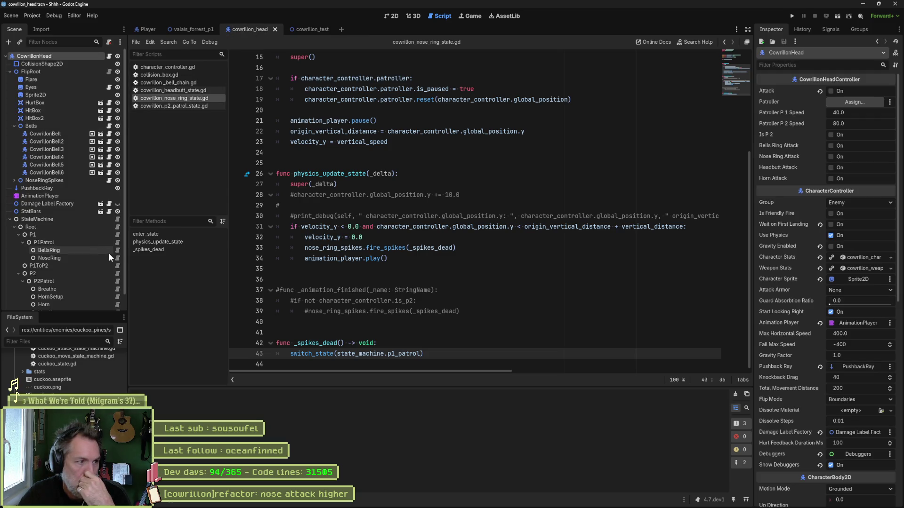
click(118, 236)
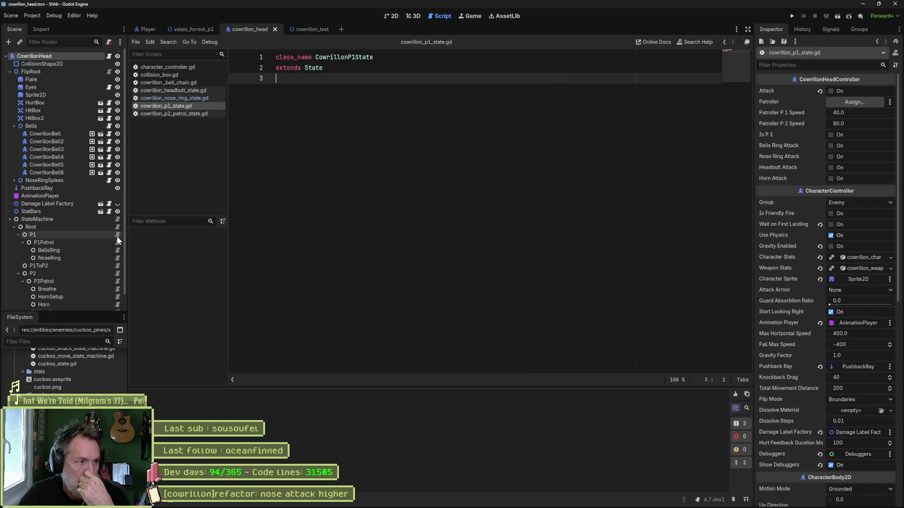
click(116, 241)
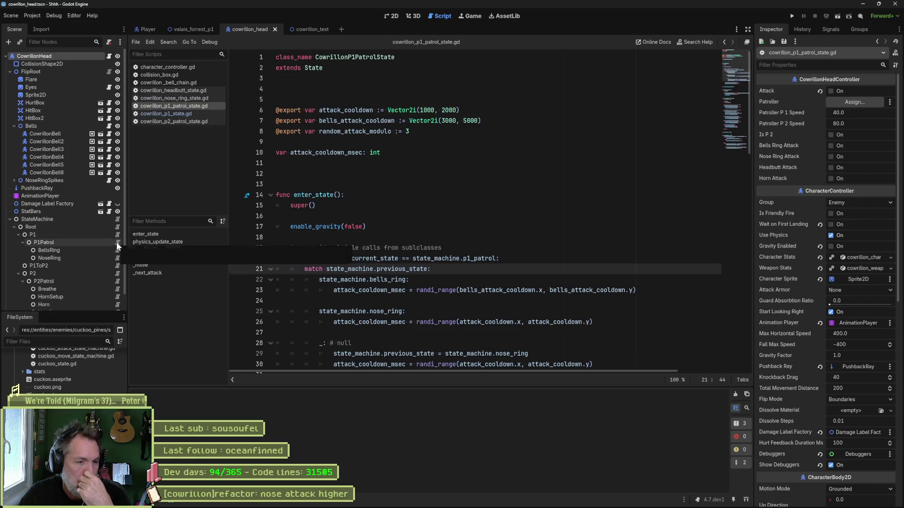
Step: Reopen the NoseRing state script and select the patroller-pausing block on lines 15–19
scroll(412, 217, down, 1)
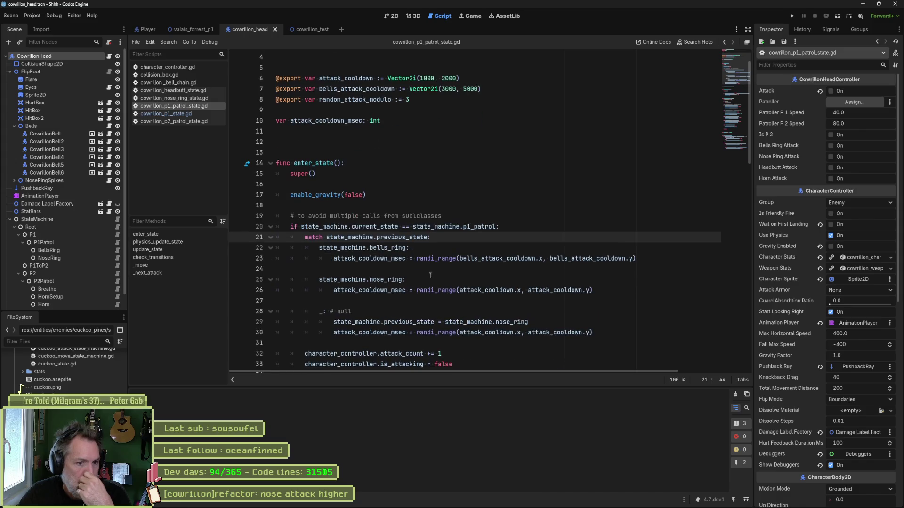
scroll(430, 278, down, 1)
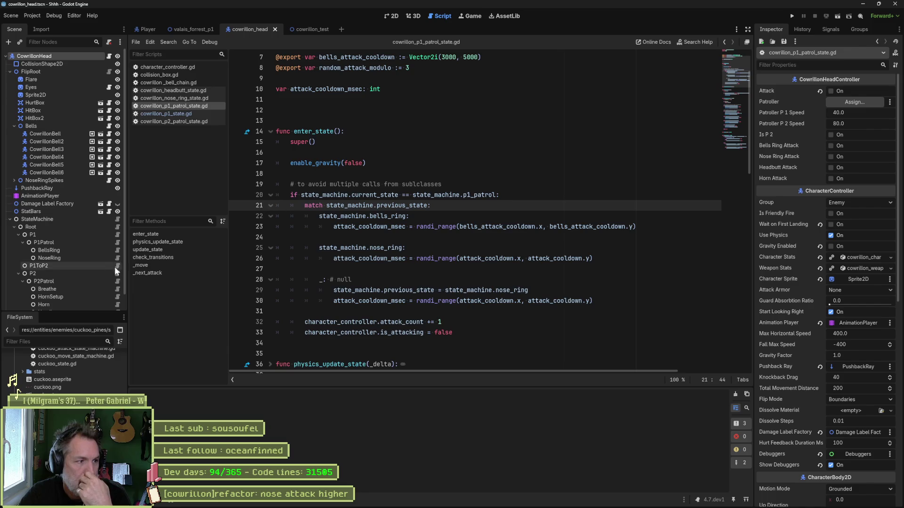
scroll(108, 277, down, 1)
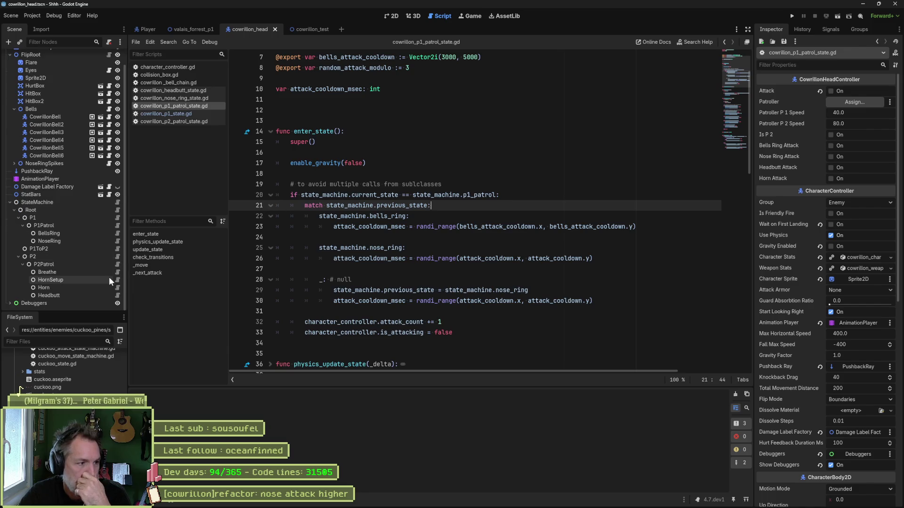
click(117, 241)
drag(572, 100, 583, 58)
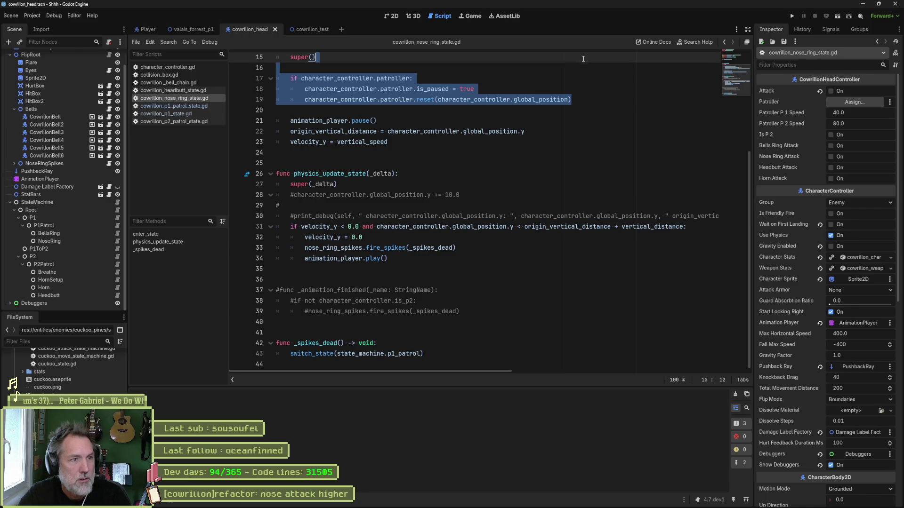
Step: Add func exit_state() calling super() and containing the pasted patroller check
click(478, 153)
key(Return)
key(Return)
key(Return)
key(Up)
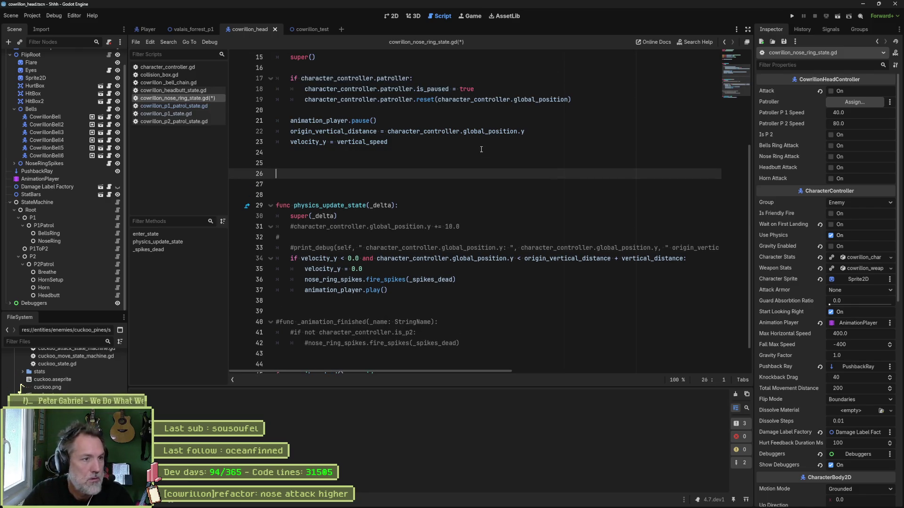
text(func exit_state():)
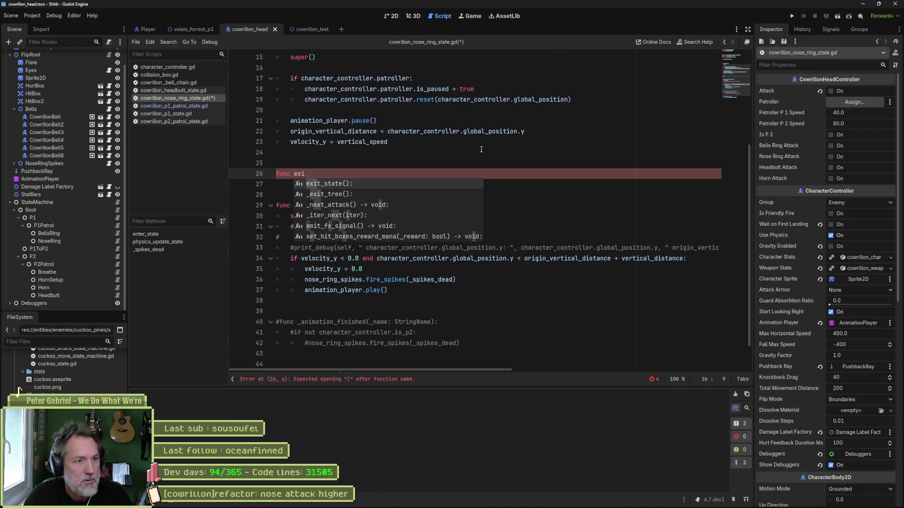
key(Return)
text(super())
key(Return)
key(ctrl+v)
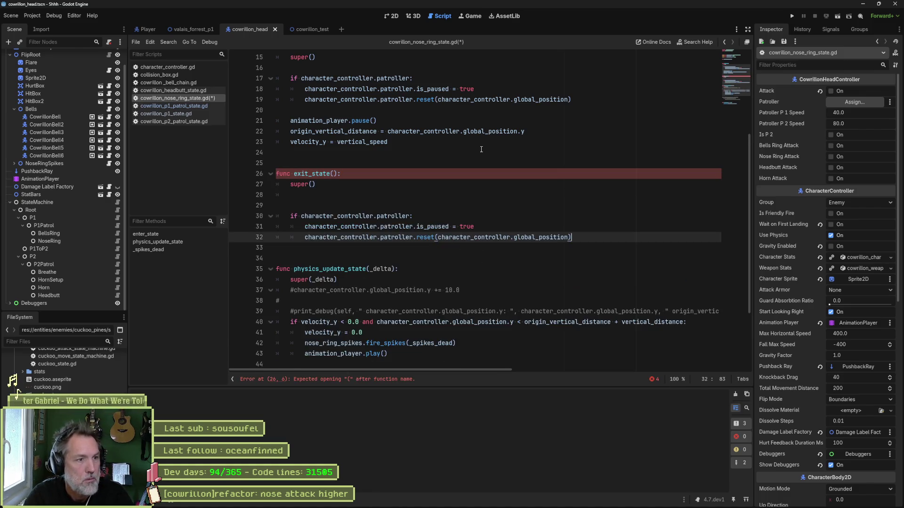
key(Up)
key(Up)
key(Up)
key(Up)
key(BackSpace)
key(Delete)
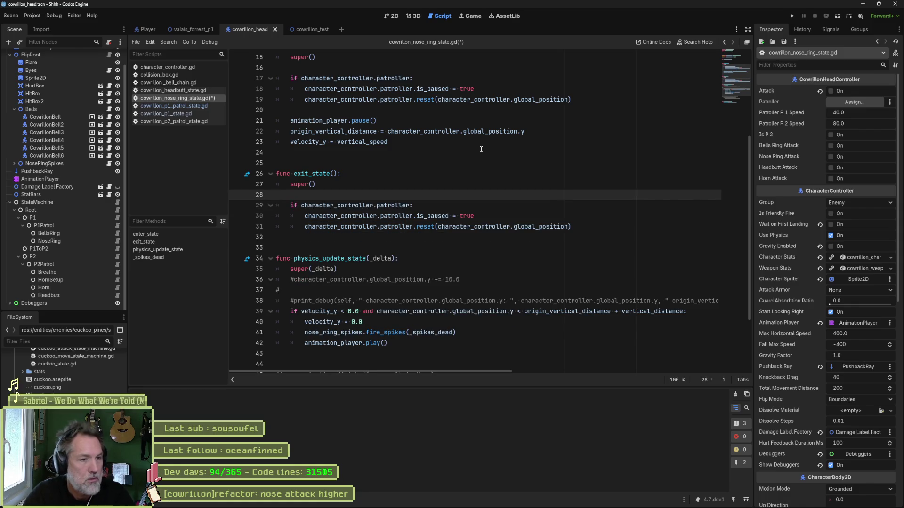
Step: Set is_paused = false in exit_state, remove the reset call, save, and run cowrillon_test
click(465, 216)
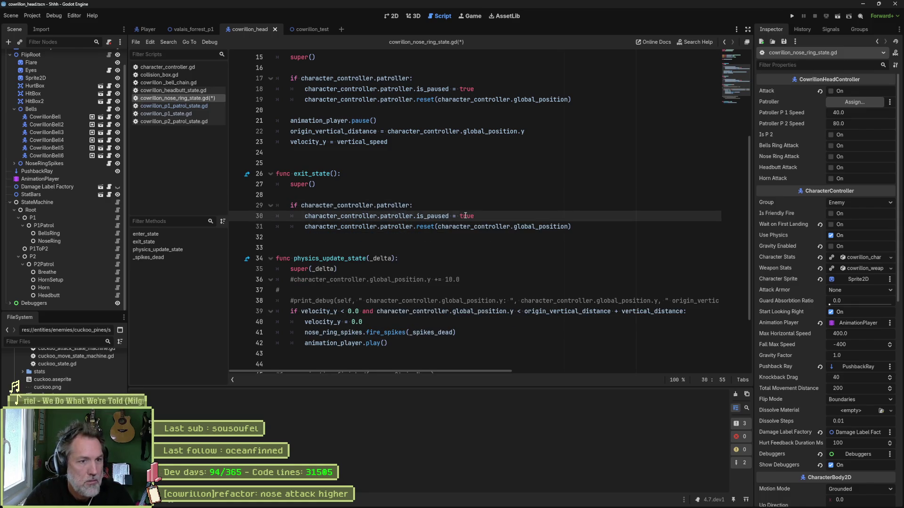
double_click(465, 216)
text(false)
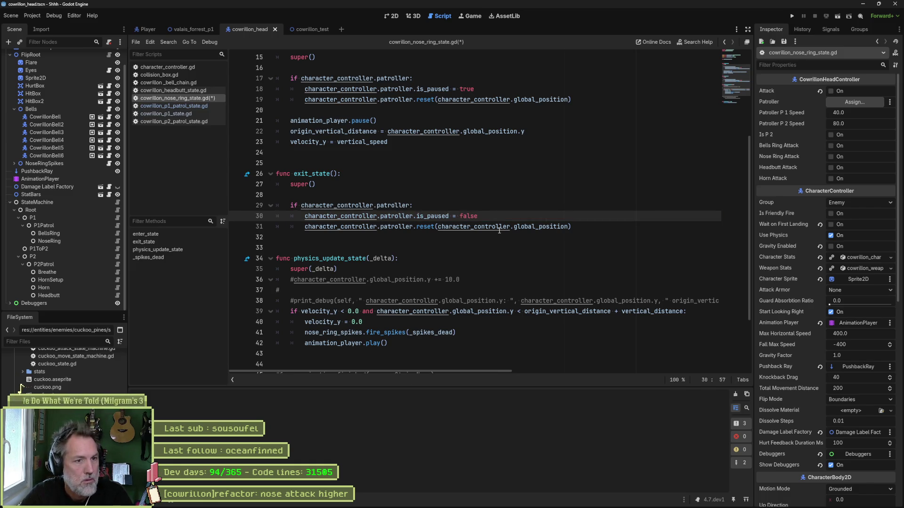
click(483, 227)
key(ctrl+x)
key(ctrl+s)
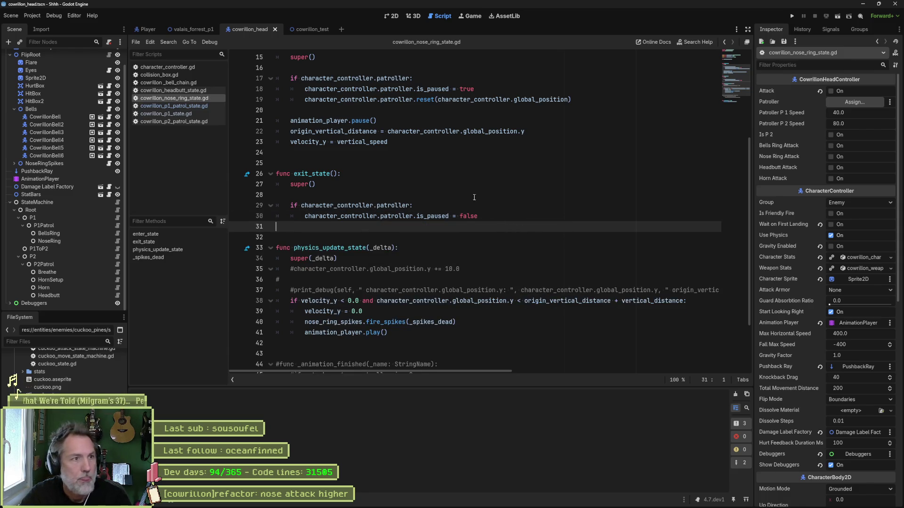
click(312, 30)
key(F6)
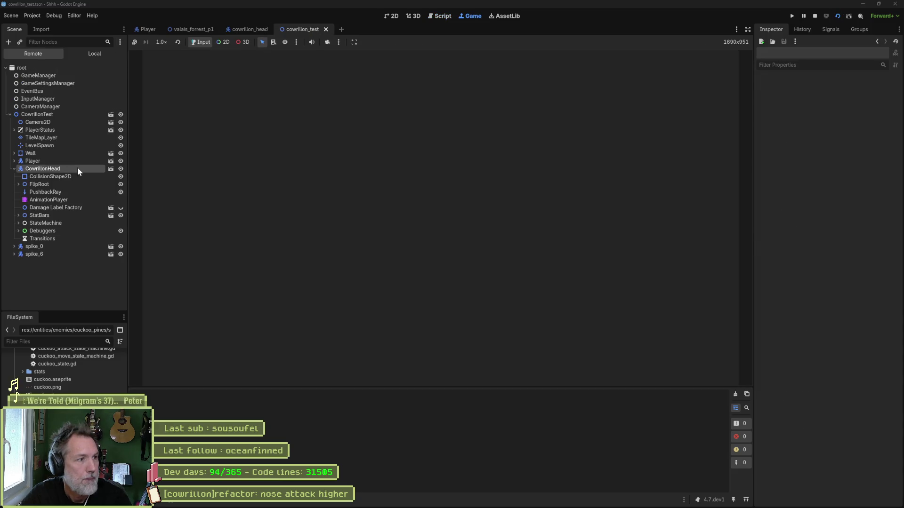
Step: Enable Nose Ring Attack on the live CowrillonHead, watch the boss, then stop the game
click(78, 168)
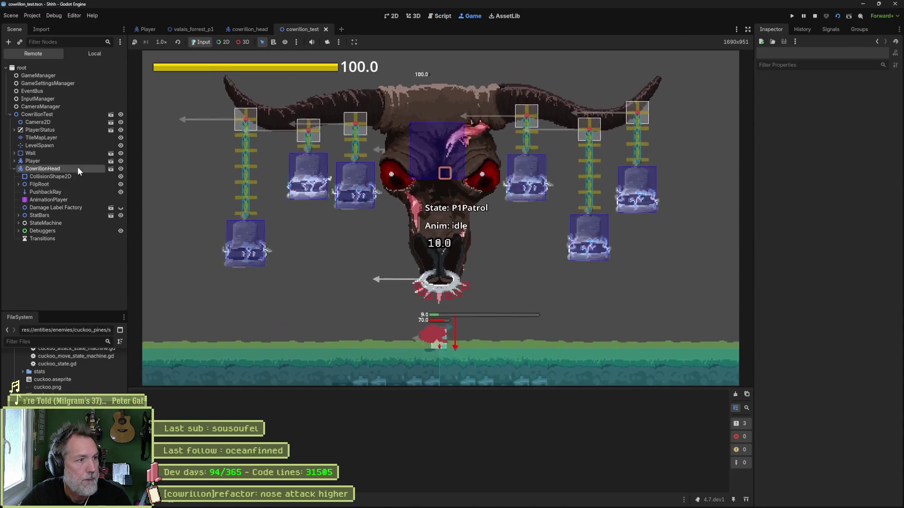
scroll(829, 353, down, 10)
click(841, 381)
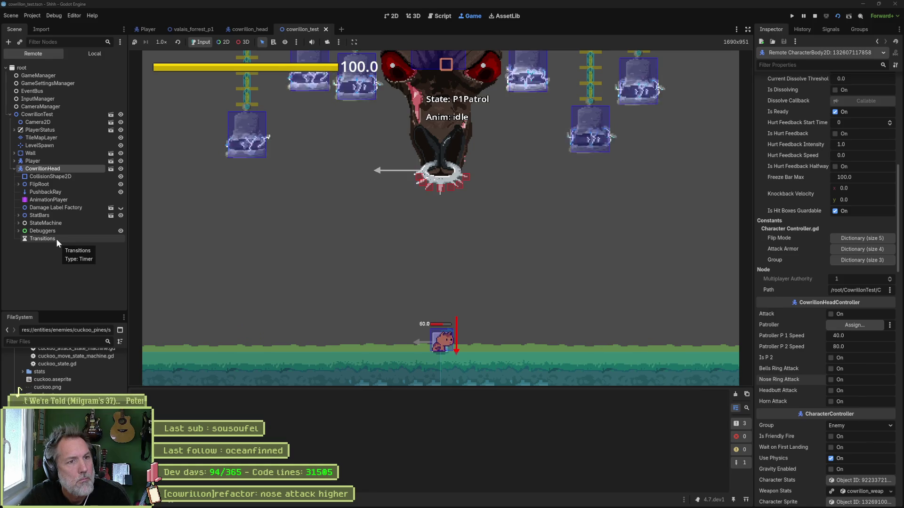
key(F8)
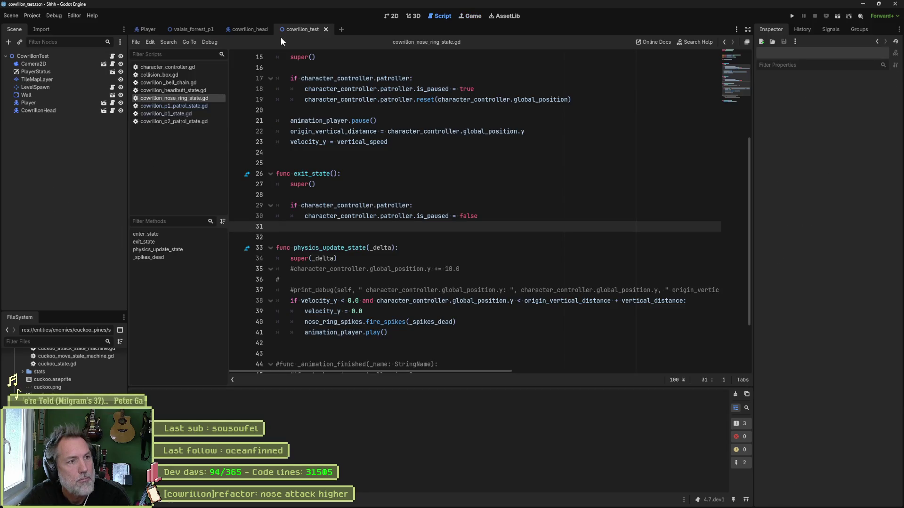
Step: Run valais_forrest_p1, trigger the boss's Nose Ring Attack, then stop the game
click(193, 29)
key(F6)
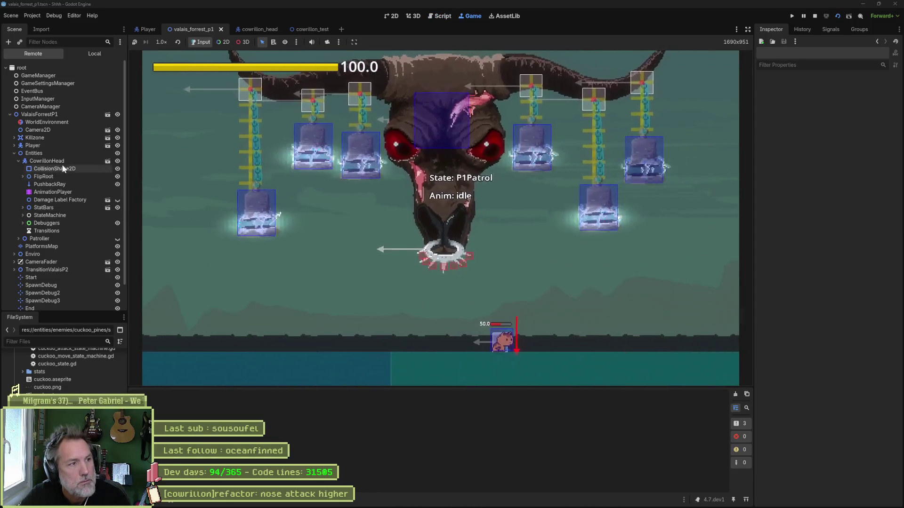
click(57, 161)
scroll(828, 330, down, 5)
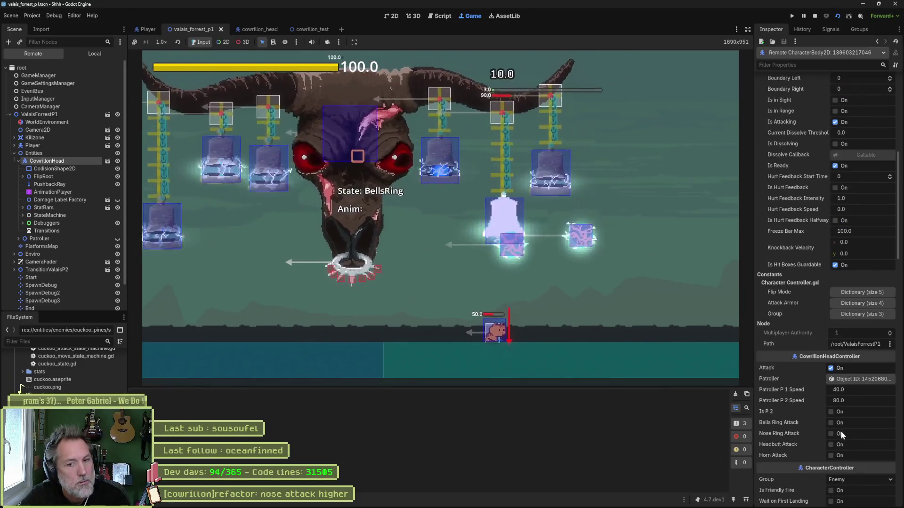
click(841, 434)
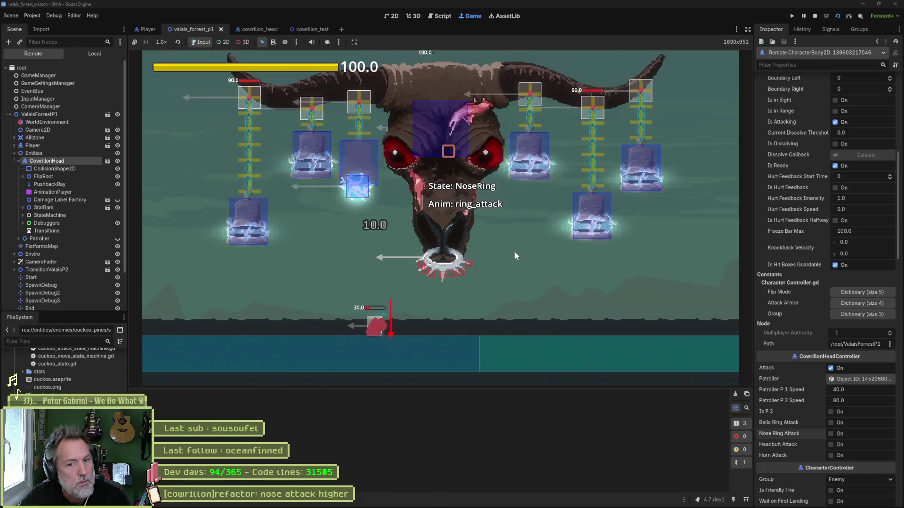
key(F8)
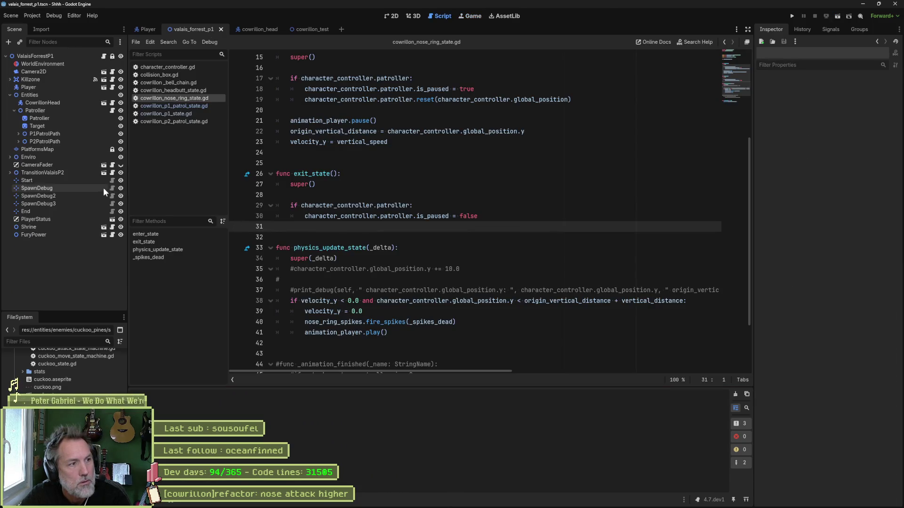
Step: Select CowrillonHead in the level, run valais_forrest_p1 again, then stop it
click(47, 102)
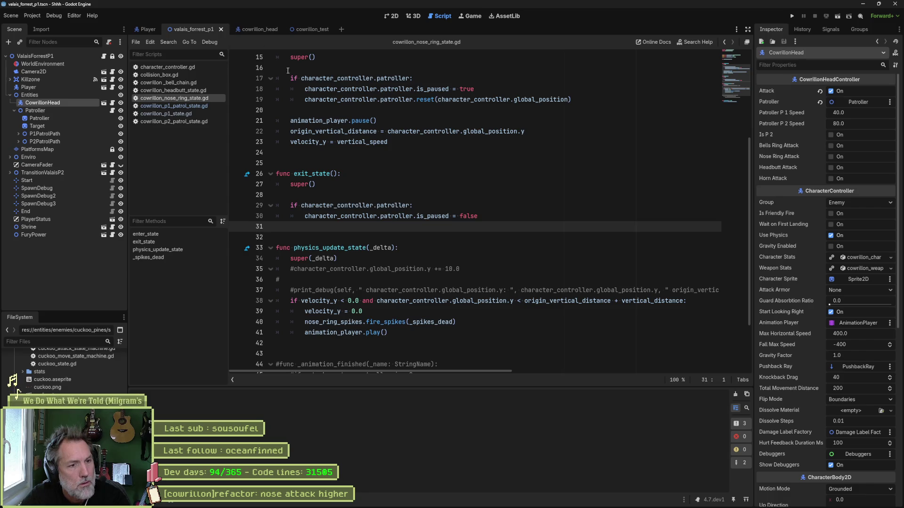
key(F6)
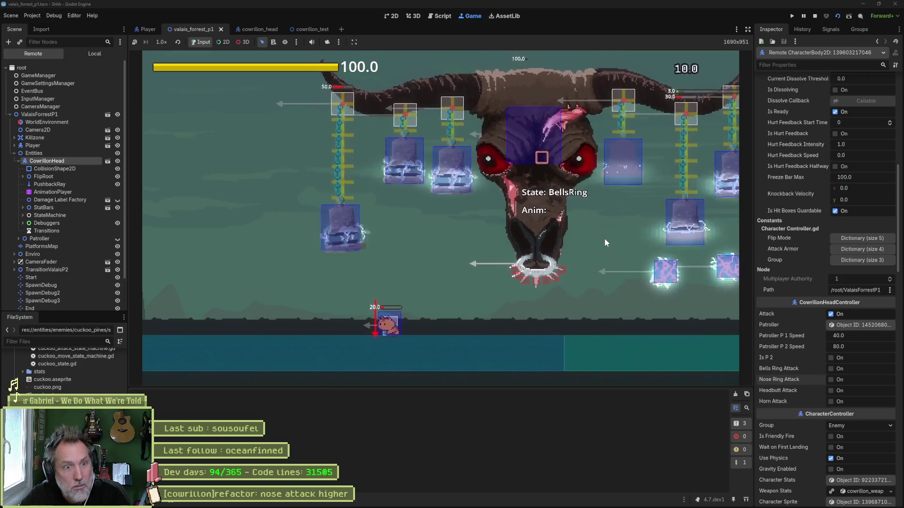
key(F8)
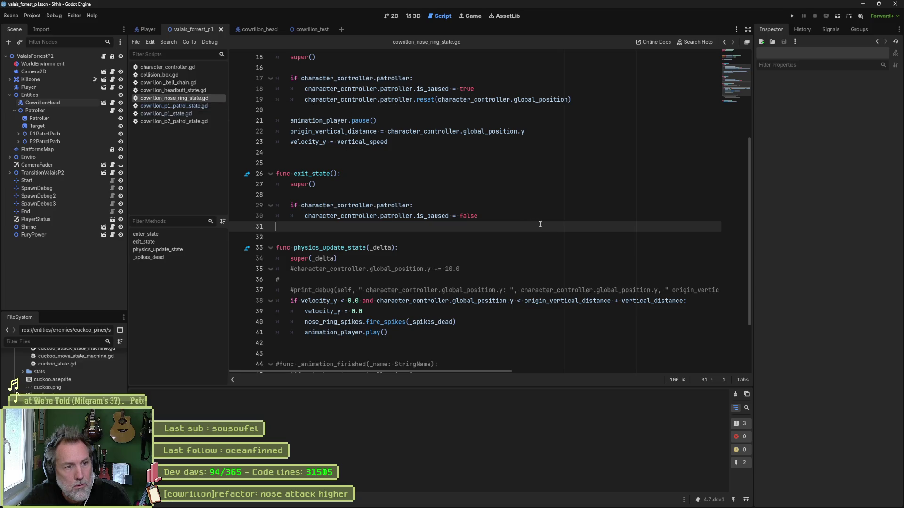
Step: Check where origin_vertical_distance and _spikes_dead are used in the script
scroll(540, 224, up, 3)
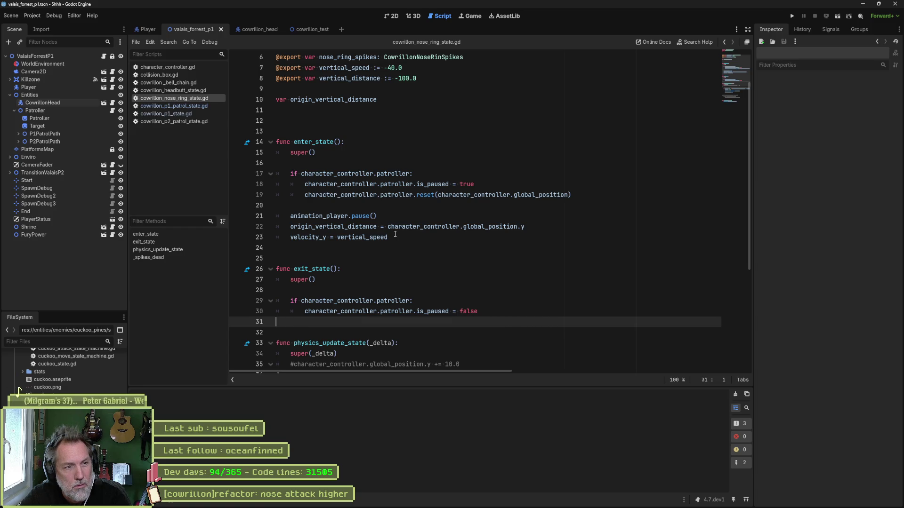
double_click(369, 228)
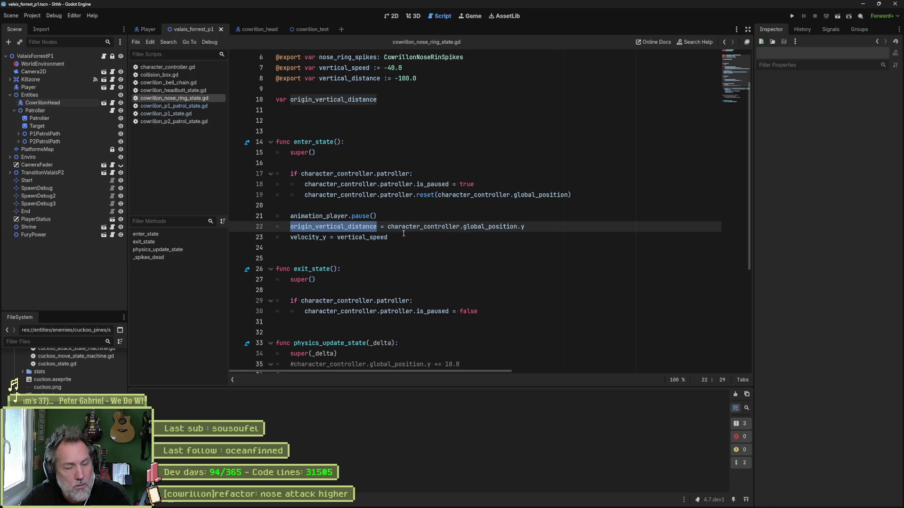
scroll(404, 234, down, 3)
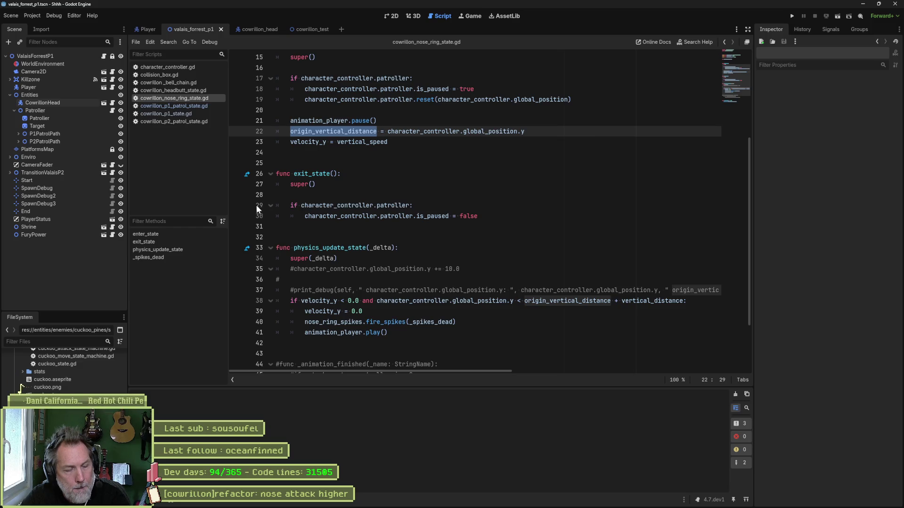
scroll(410, 250, down, 2)
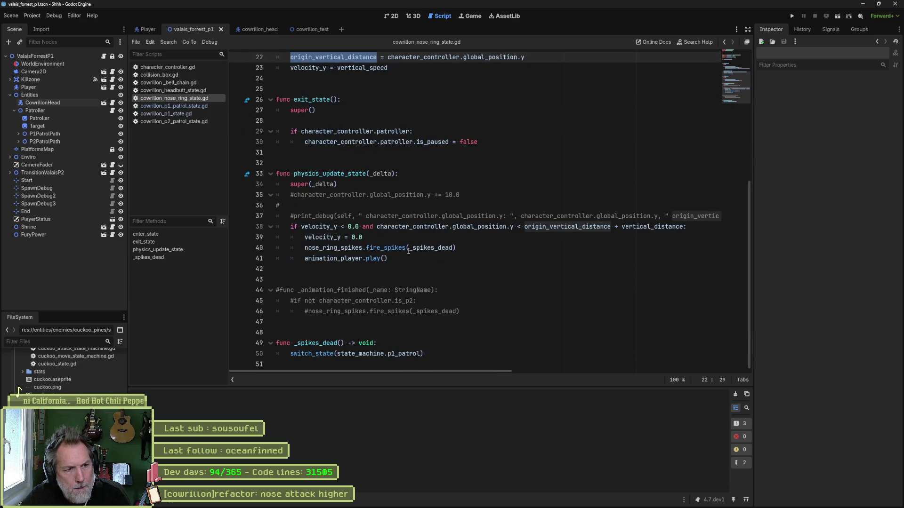
double_click(321, 345)
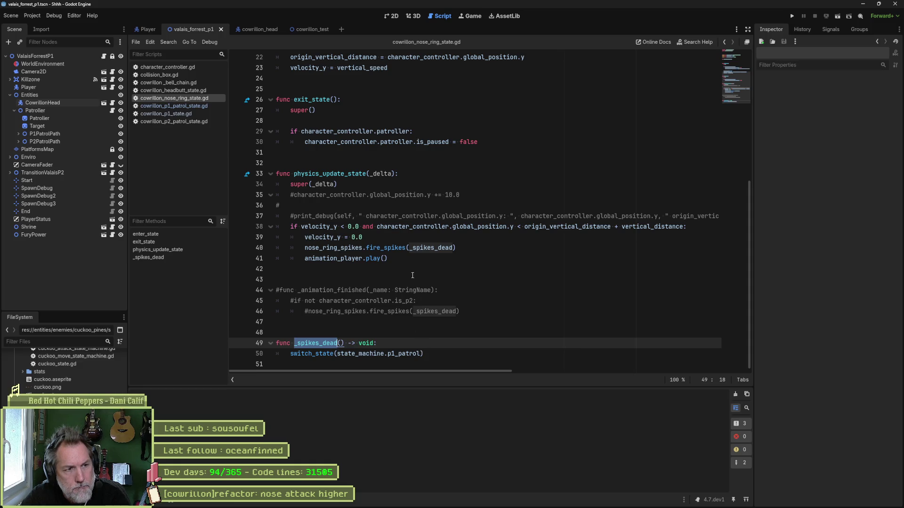
Step: Delete the commented-out debug lines below super(_delta)
click(324, 199)
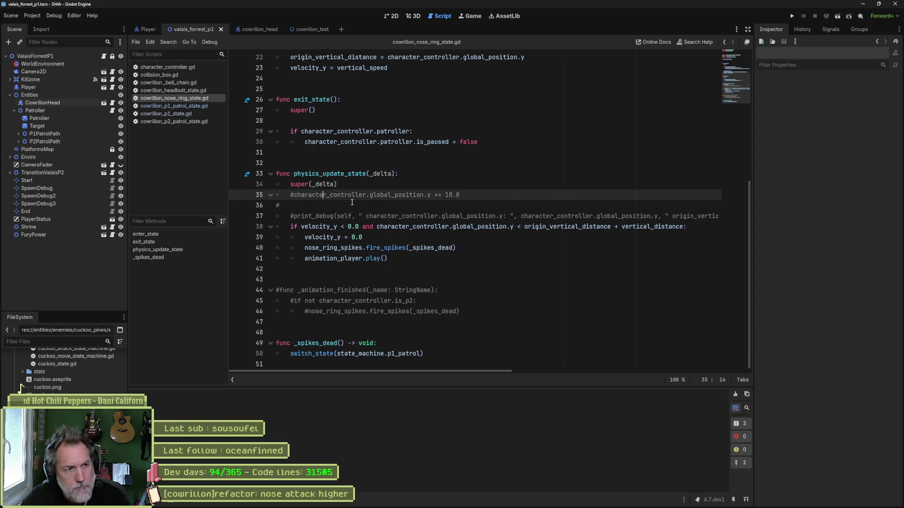
key(ctrl+shift+k)
key(ctrl+shift+k)
key(ctrl+shift+k)
click(395, 177)
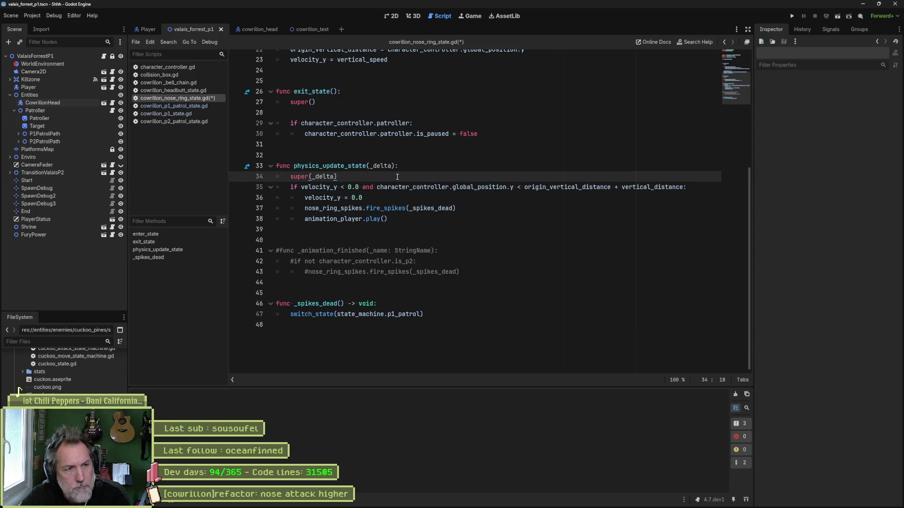
Step: Add a blank line after super(_delta), save the nose-ring state script, and review its top
key(Return)
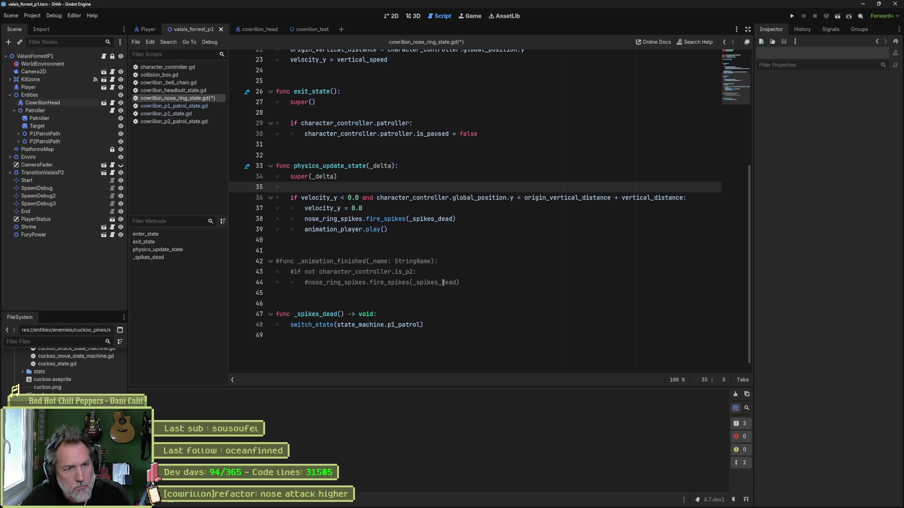
key(ctrl+s)
scroll(438, 282, up, 6)
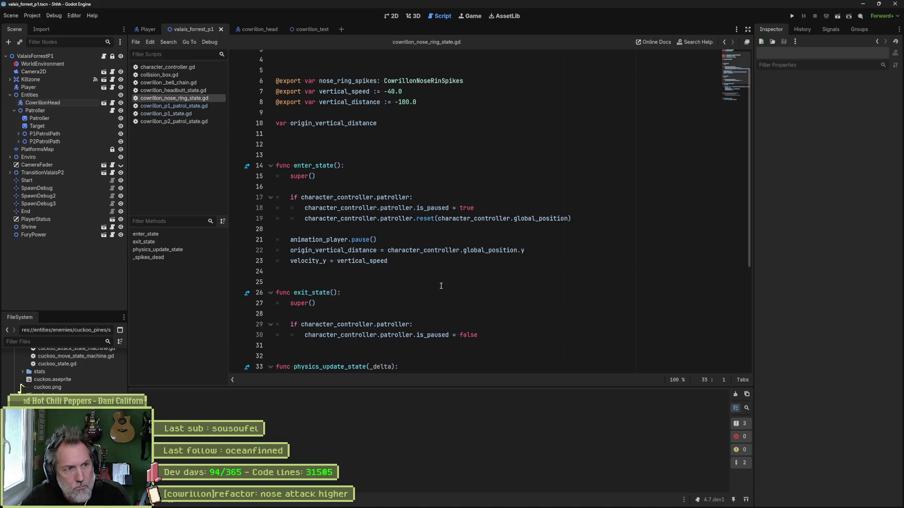
scroll(445, 286, up, 1)
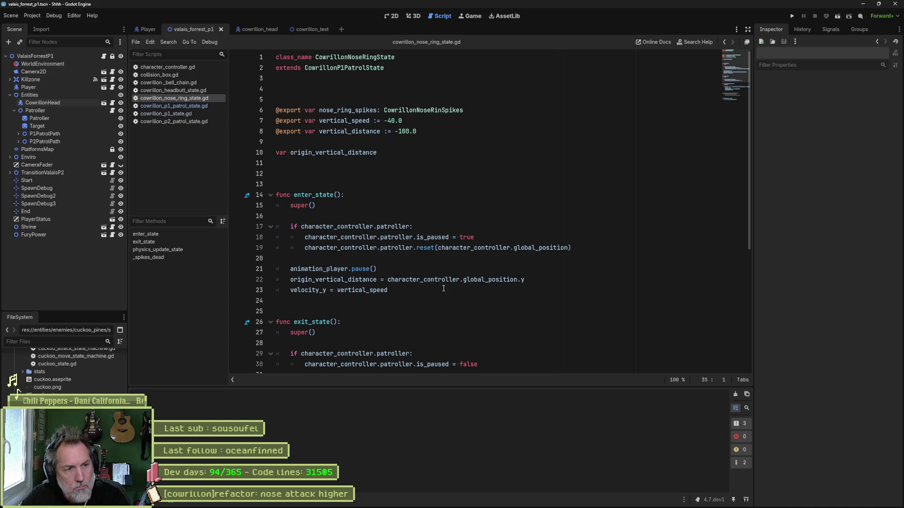
scroll(443, 289, down, 1)
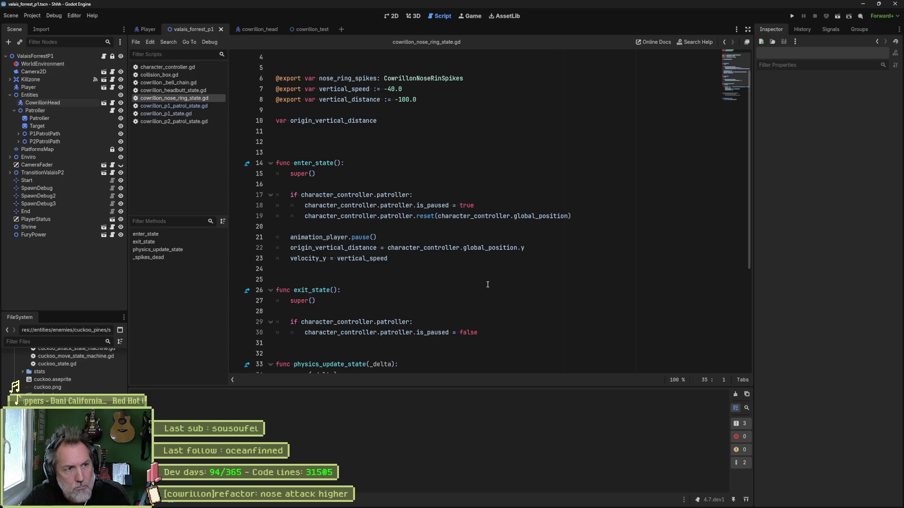
scroll(489, 287, up, 1)
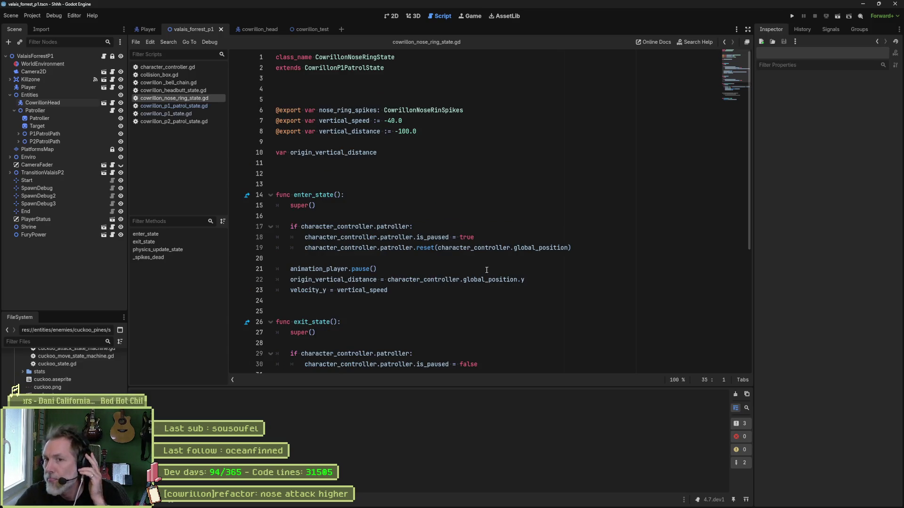